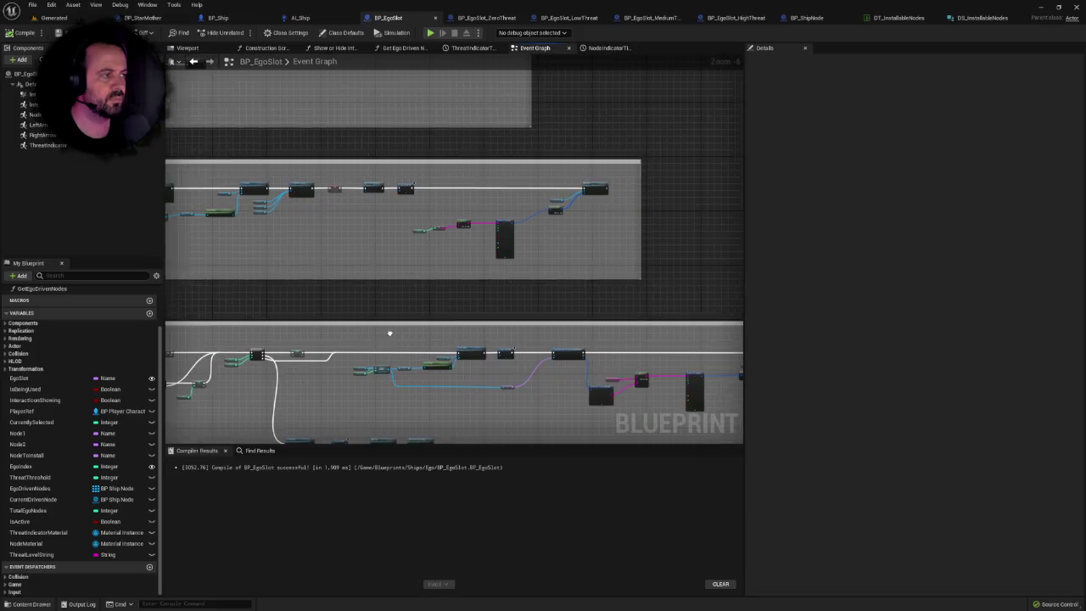
Survey the comment boxes and node chains in BP_EgoSlot's event graph.
drag(497, 274, 497, 278)
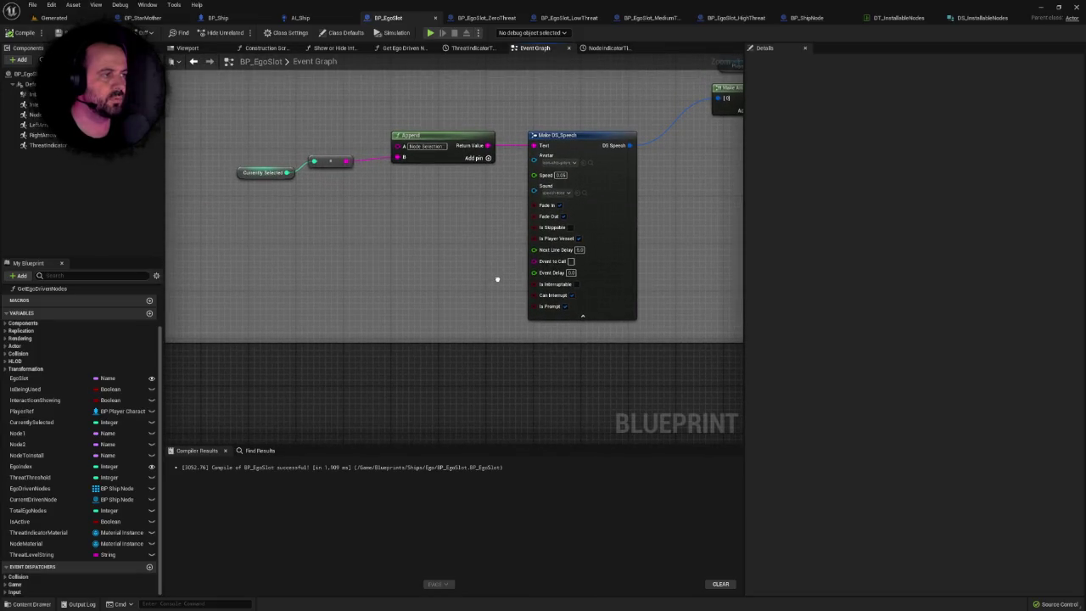
scroll(518, 390, down, 3)
scroll(671, 310, down, 2)
scroll(584, 291, up, 2)
scroll(630, 269, up, 2)
scroll(679, 271, down, 4)
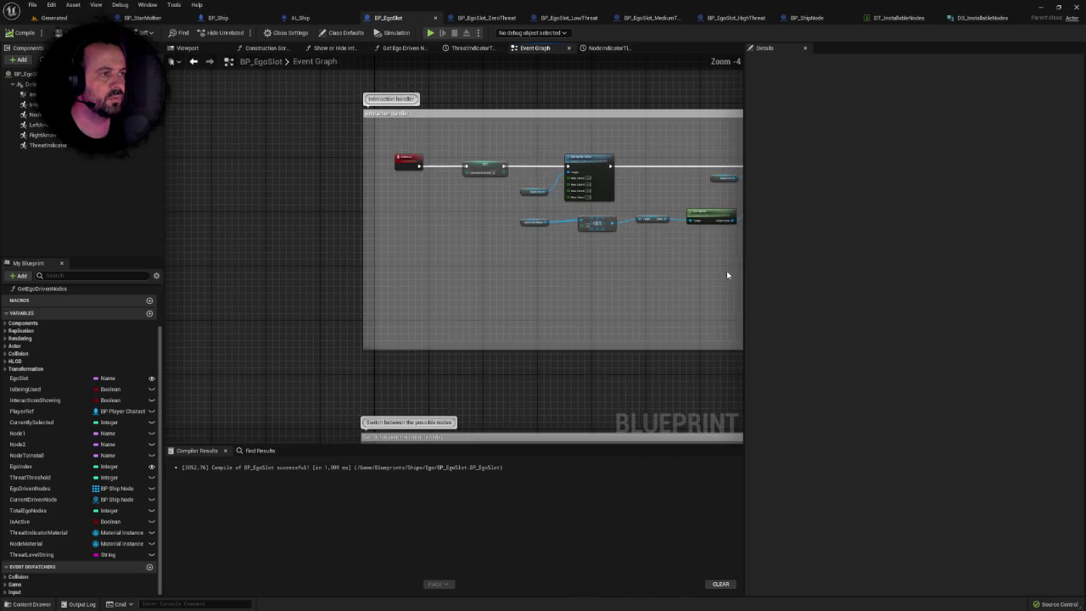
scroll(578, 160, up, 2)
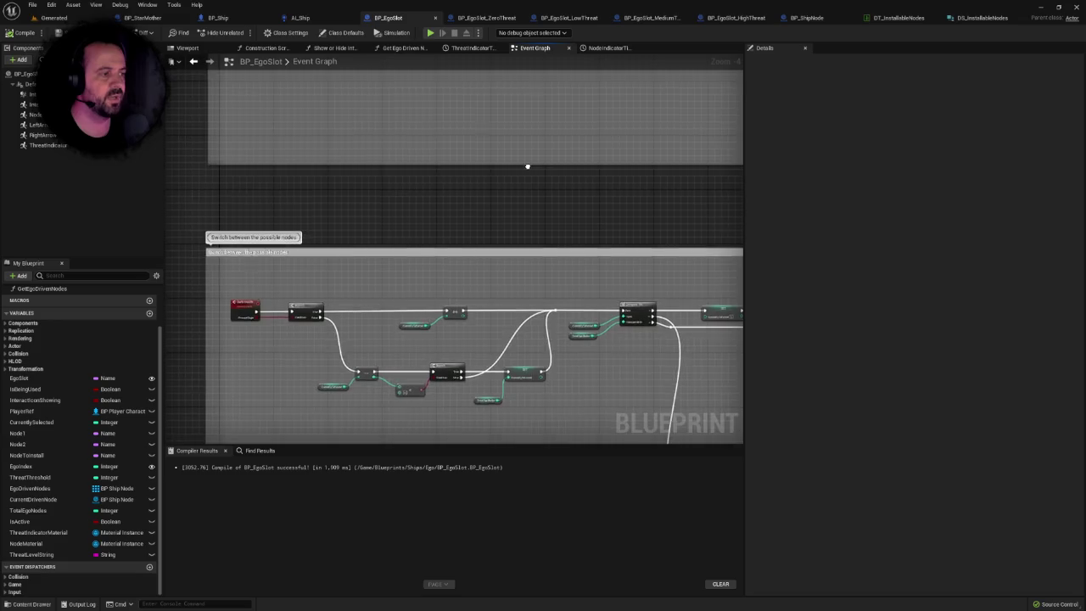
scroll(356, 254, up, 3)
scroll(355, 255, down, 4)
scroll(555, 269, up, 2)
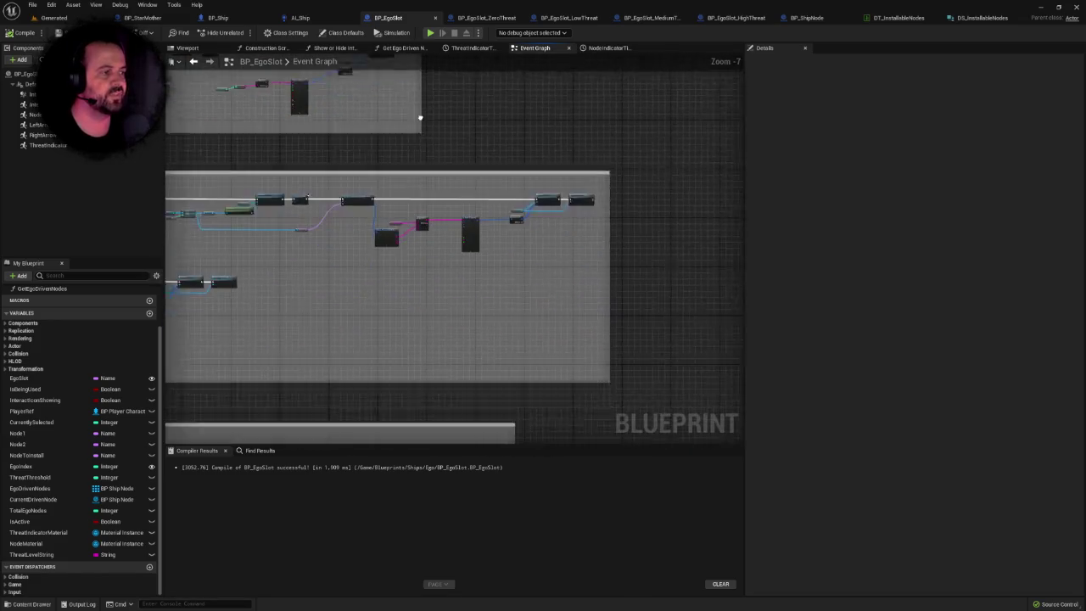
scroll(626, 260, down, 1)
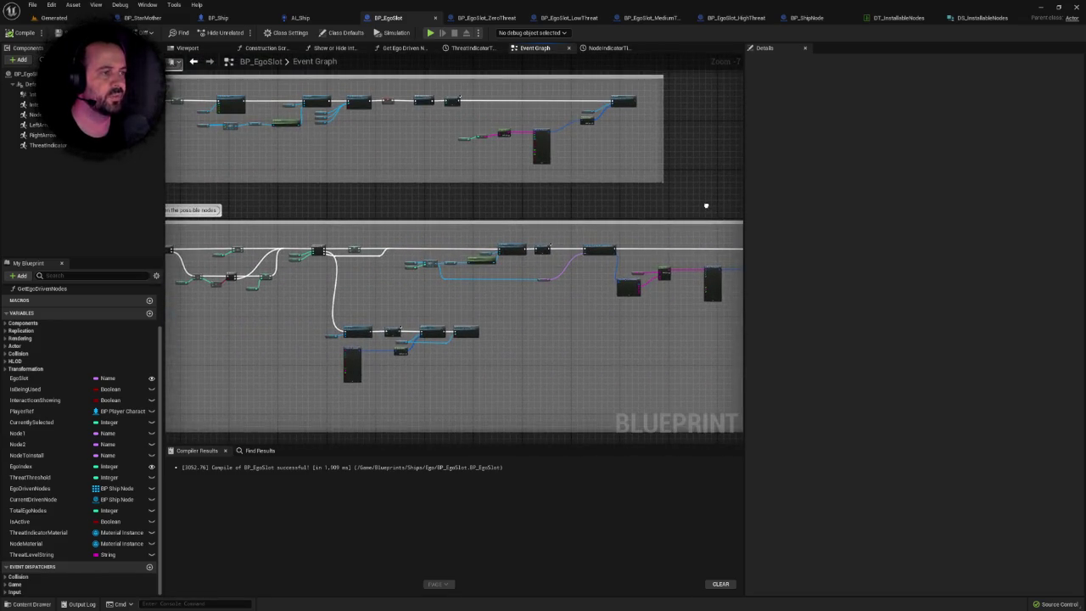
scroll(536, 246, up, 4)
scroll(671, 201, down, 3)
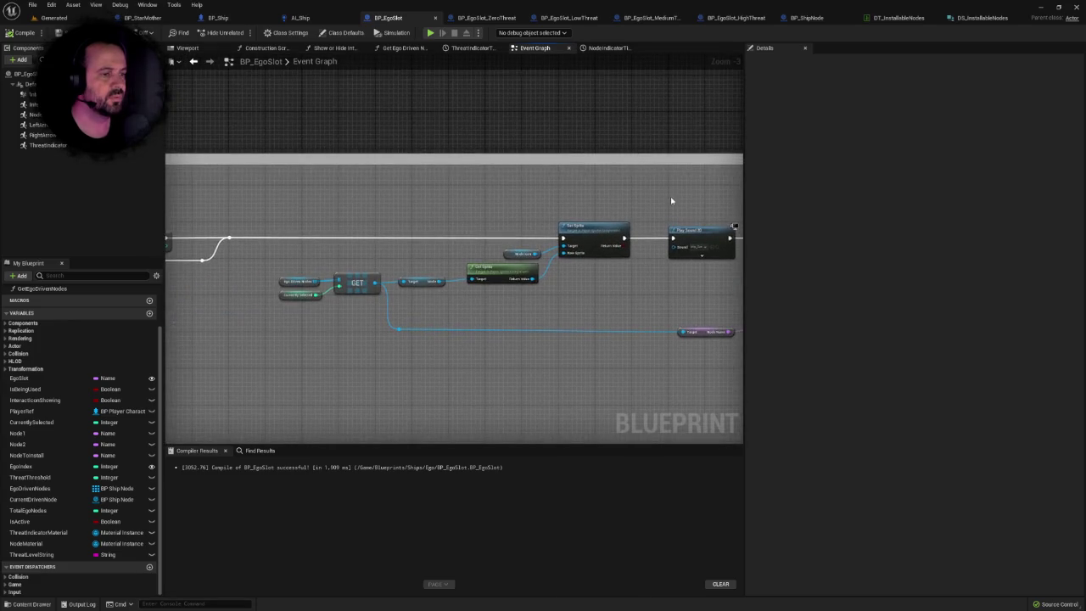
scroll(667, 337, up, 2)
mouse_move(668, 338)
mouse_down()
mouse_move(629, 301)
mouse_move(582, 288)
mouse_move(738, 301)
mouse_up()
drag(594, 254, 711, 244)
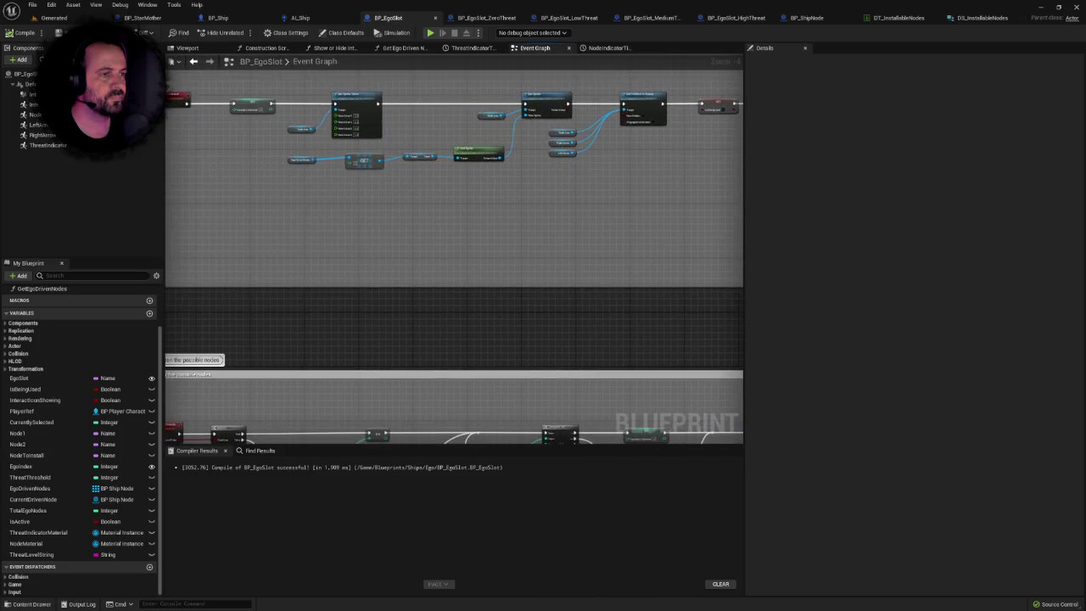
drag(600, 263, 667, 294)
scroll(497, 252, up, 2)
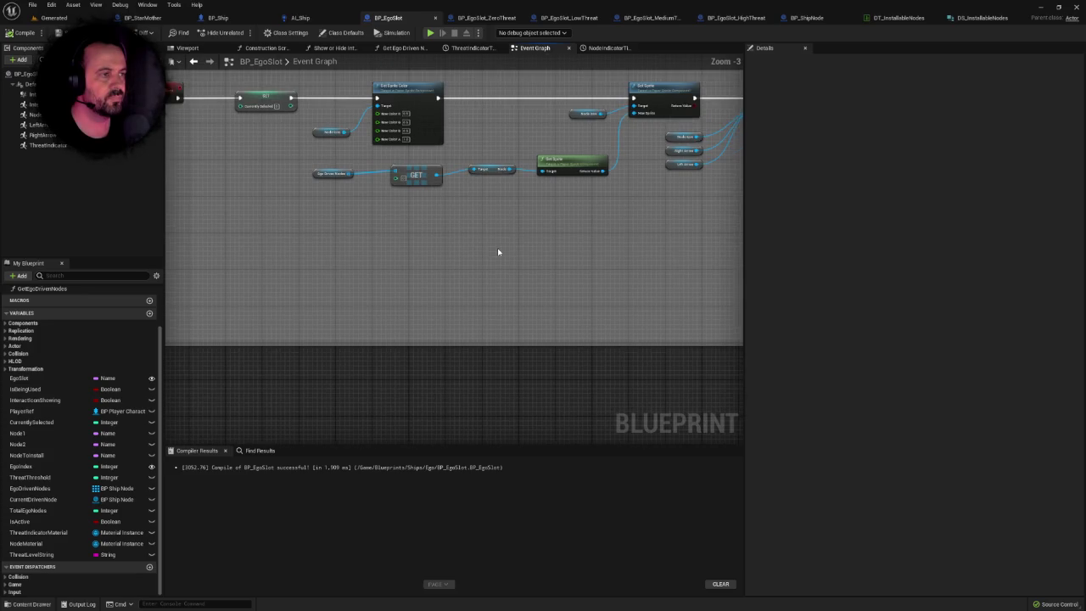
scroll(516, 247, down, 1)
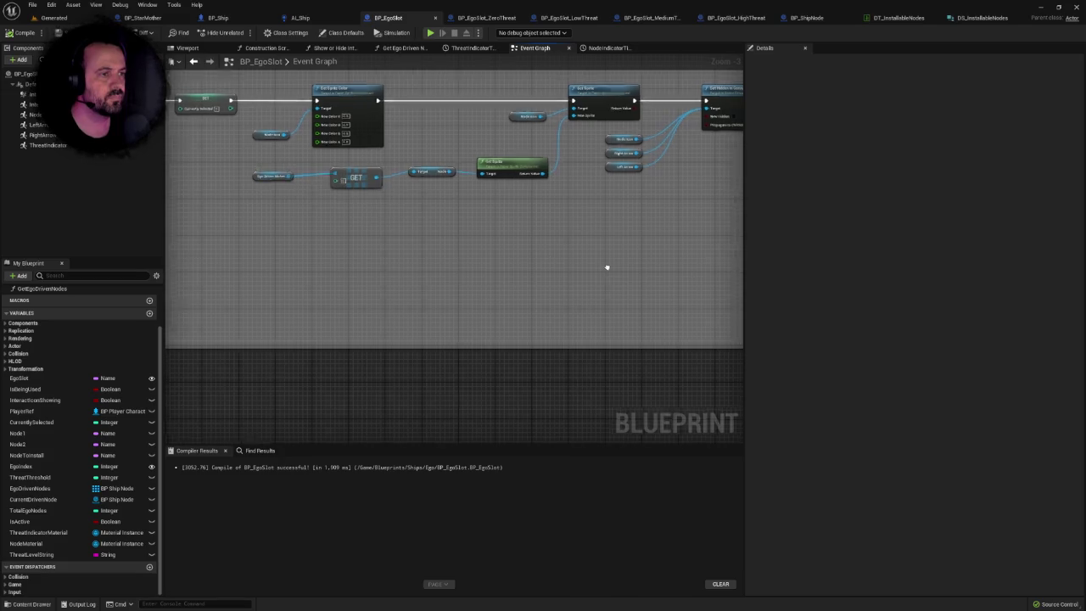
scroll(509, 178, down, 4)
mouse_move(594, 325)
mouse_down()
mouse_move(679, 381)
mouse_move(247, 353)
mouse_up()
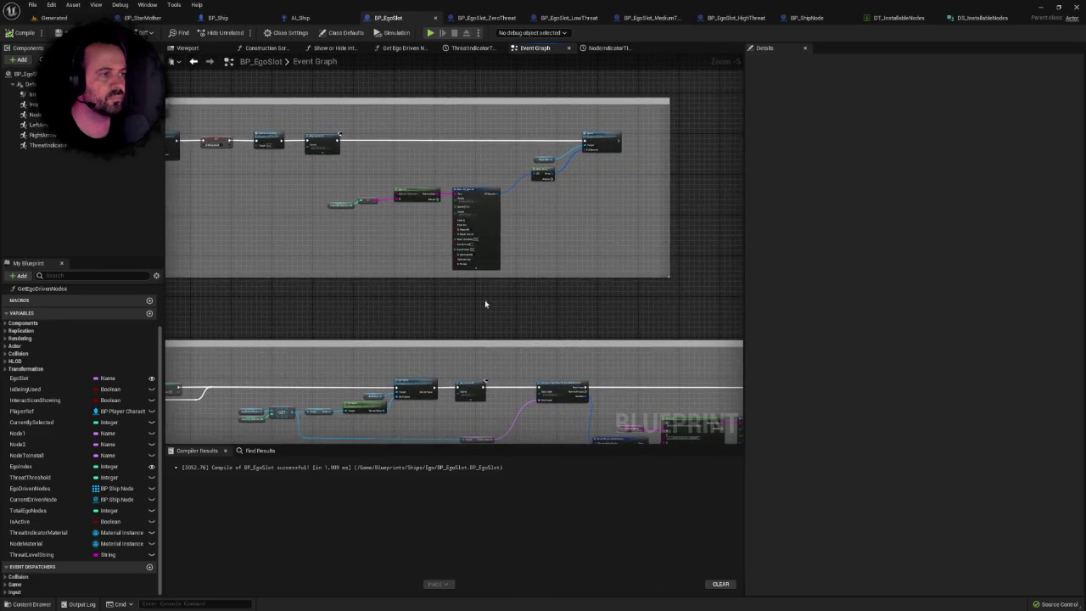
scroll(574, 289, down, 1)
drag(572, 289, 458, 268)
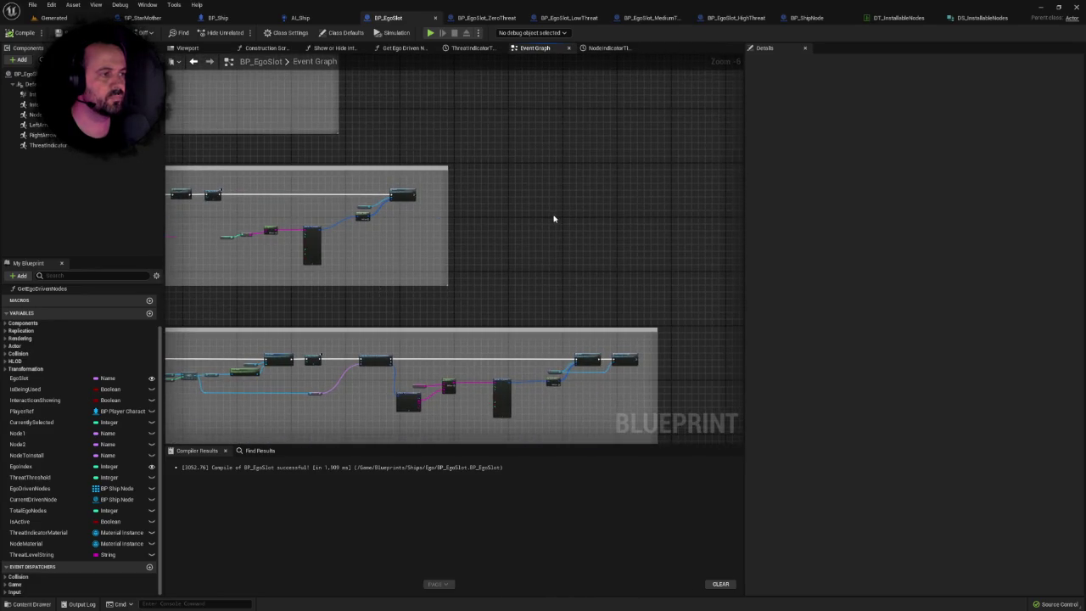
scroll(553, 219, up, 2)
drag(511, 220, 830, 214)
mouse_move(419, 215)
mouse_down()
mouse_move(714, 204)
mouse_move(526, 203)
mouse_up()
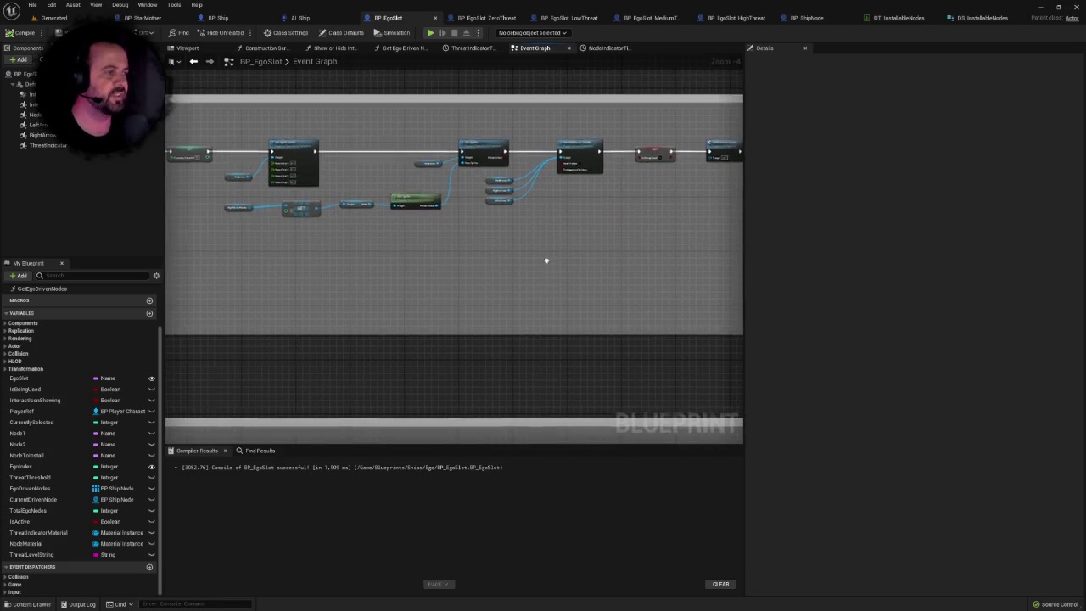
scroll(509, 253, down, 5)
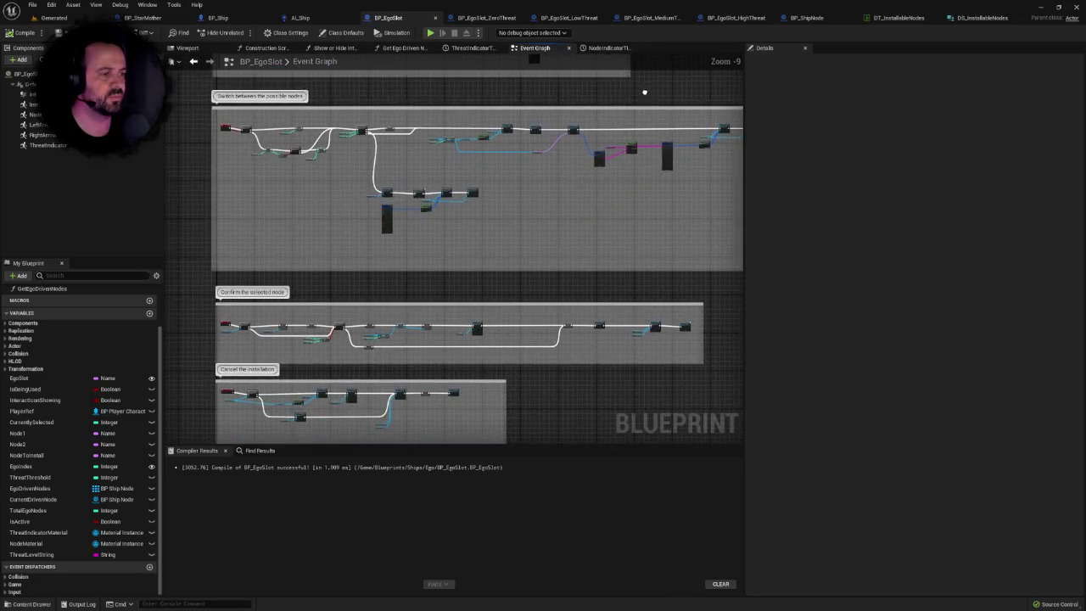
scroll(526, 399, up, 5)
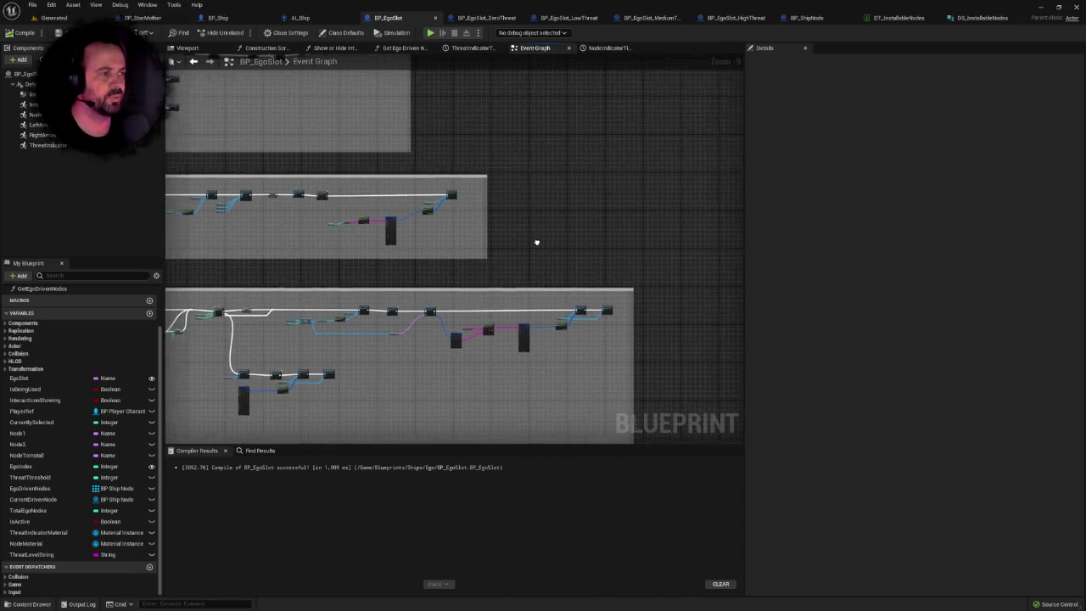
Add a new Custom Event node to the event graph.
right_click(539, 187)
text(custom)
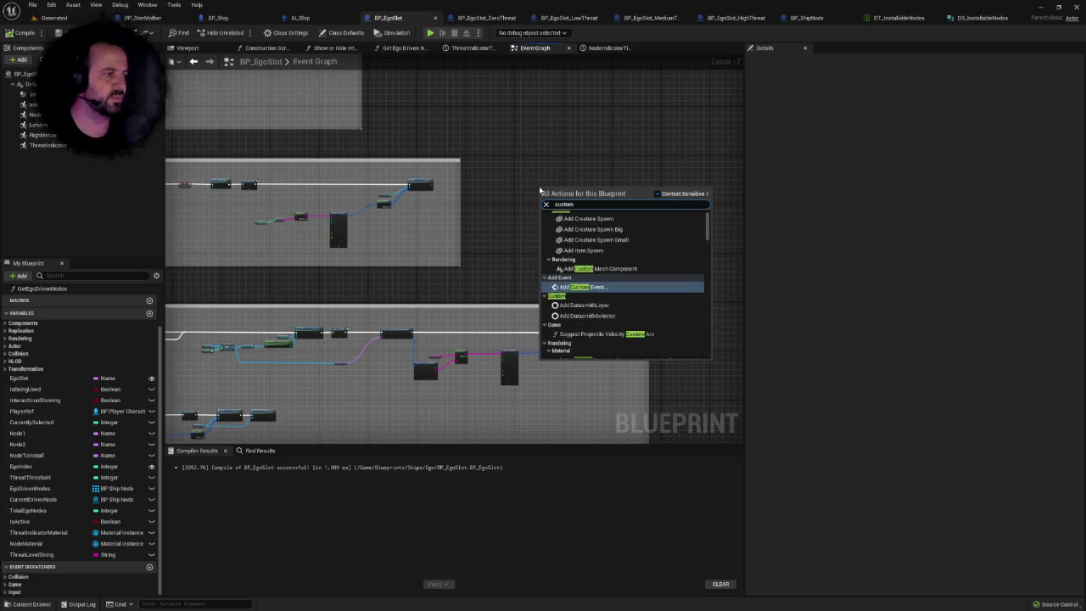
key(Return)
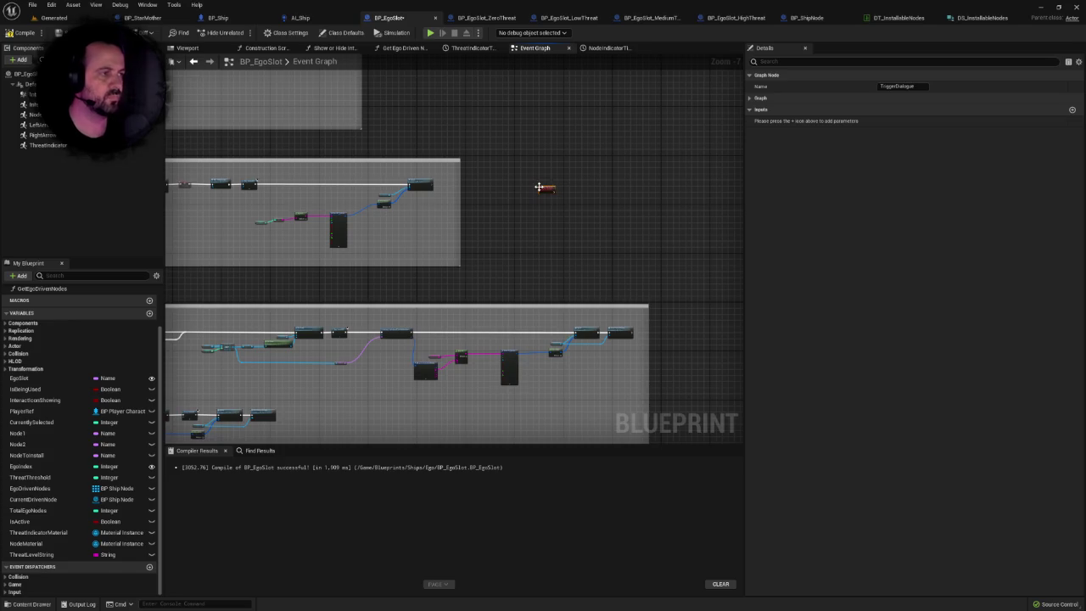
scroll(494, 223, up, 5)
scroll(451, 252, down, 3)
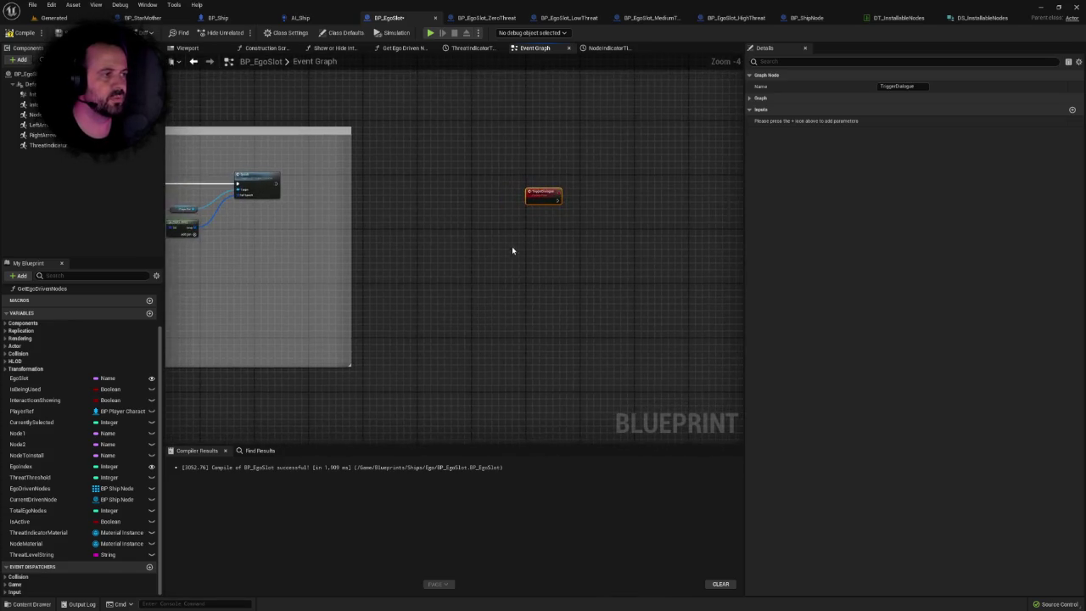
drag(511, 250, 638, 163)
Rename the custom event to TriggerEgoDialogue.
click(896, 86)
text(Ego)
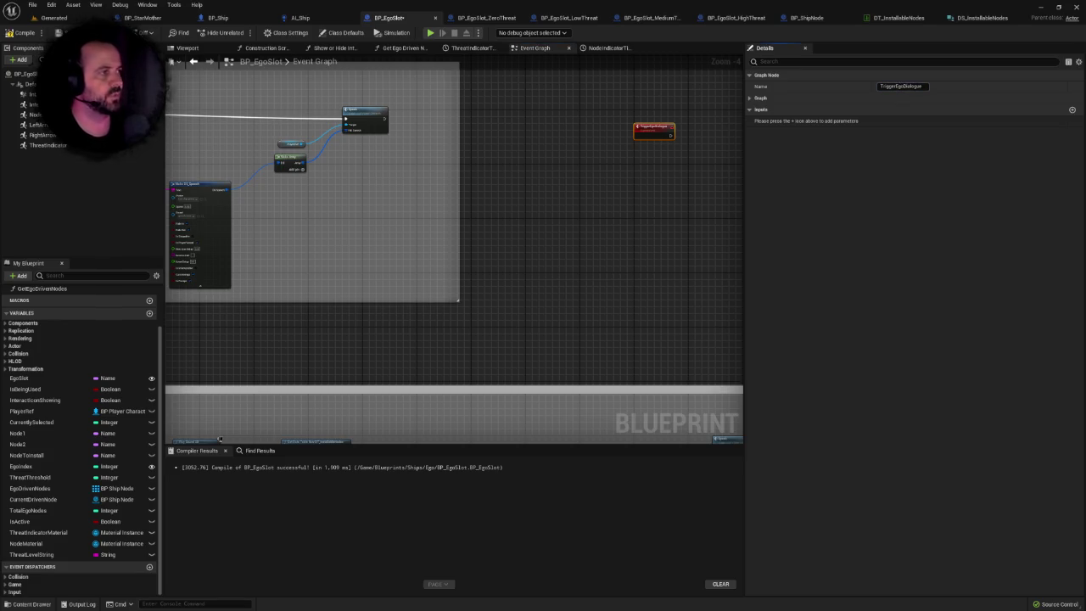
key(Return)
scroll(509, 254, down, 4)
scroll(417, 210, up, 5)
mouse_move(417, 210)
mouse_down()
mouse_move(674, 189)
mouse_move(307, 190)
mouse_move(645, 196)
mouse_move(531, 228)
mouse_move(554, 235)
mouse_move(523, 207)
mouse_move(528, 249)
mouse_move(263, 213)
mouse_move(166, 219)
mouse_up()
right_click(581, 193)
click(542, 194)
scroll(351, 223, up, 2)
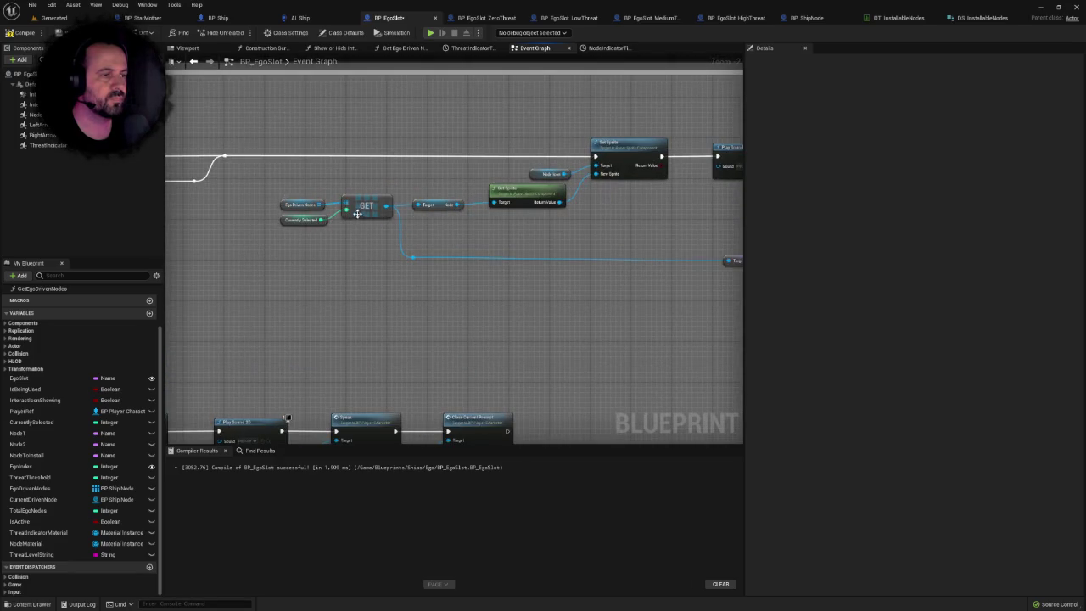
Inspect the EgoDrivenNodes variable, then select the TriggerEgoDialogue event to show its Details.
mouse_move(545, 233)
mouse_down()
mouse_move(293, 235)
mouse_move(500, 238)
mouse_up()
click(268, 212)
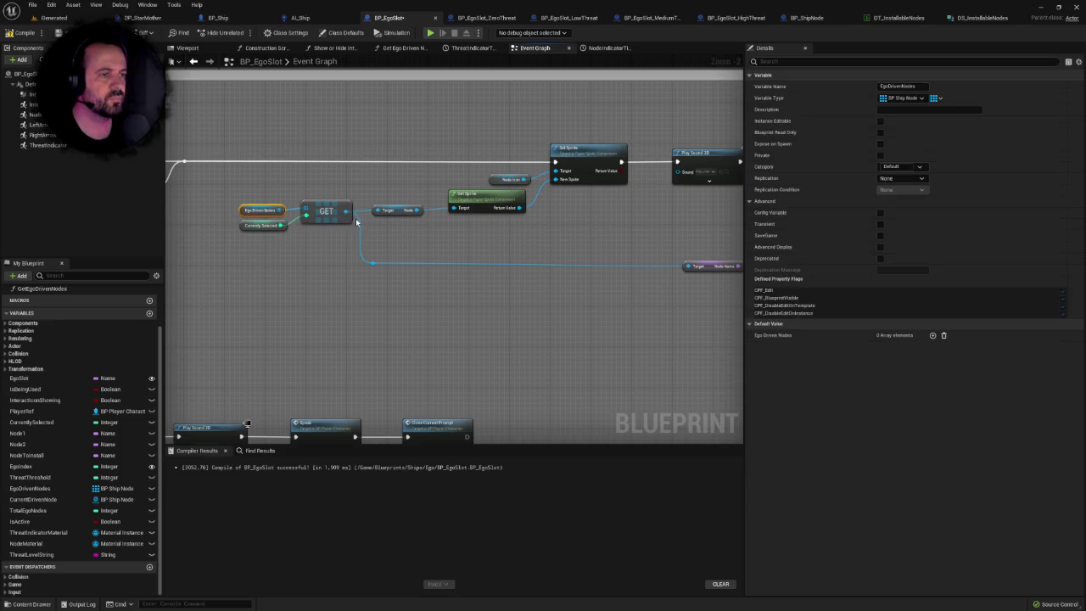
scroll(356, 225, down, 3)
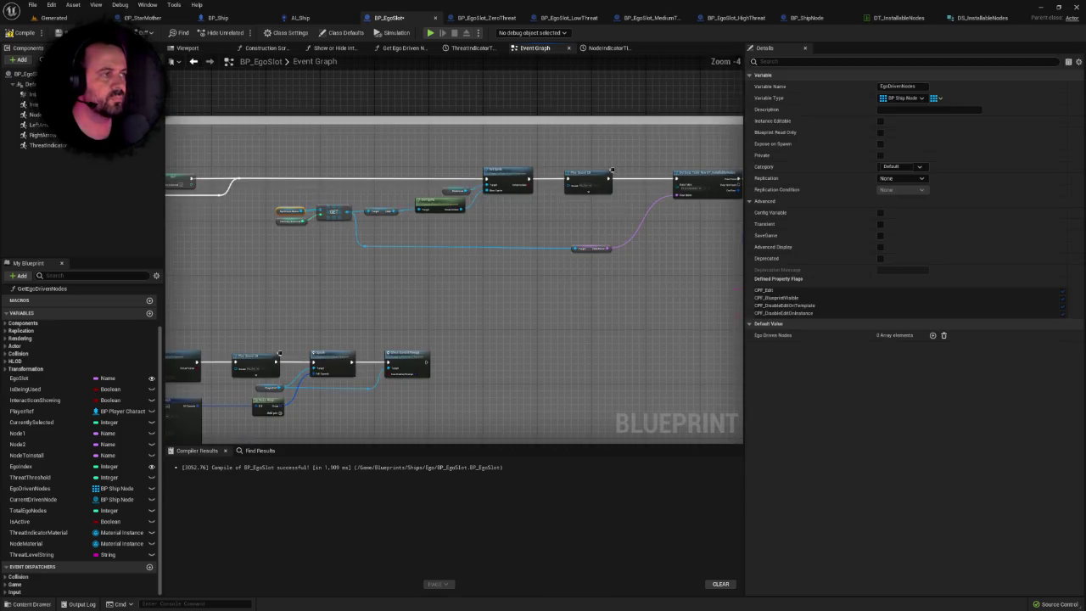
click(574, 182)
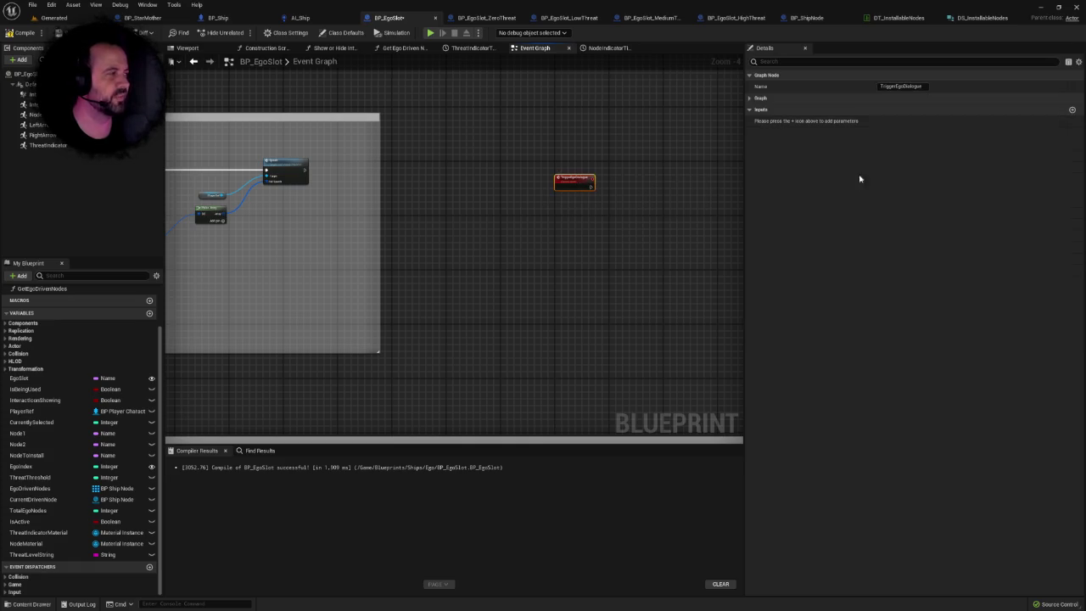
Add a new input named SelectedNode to the TriggerEgoDialogue event.
click(1071, 110)
click(774, 120)
text(bel)
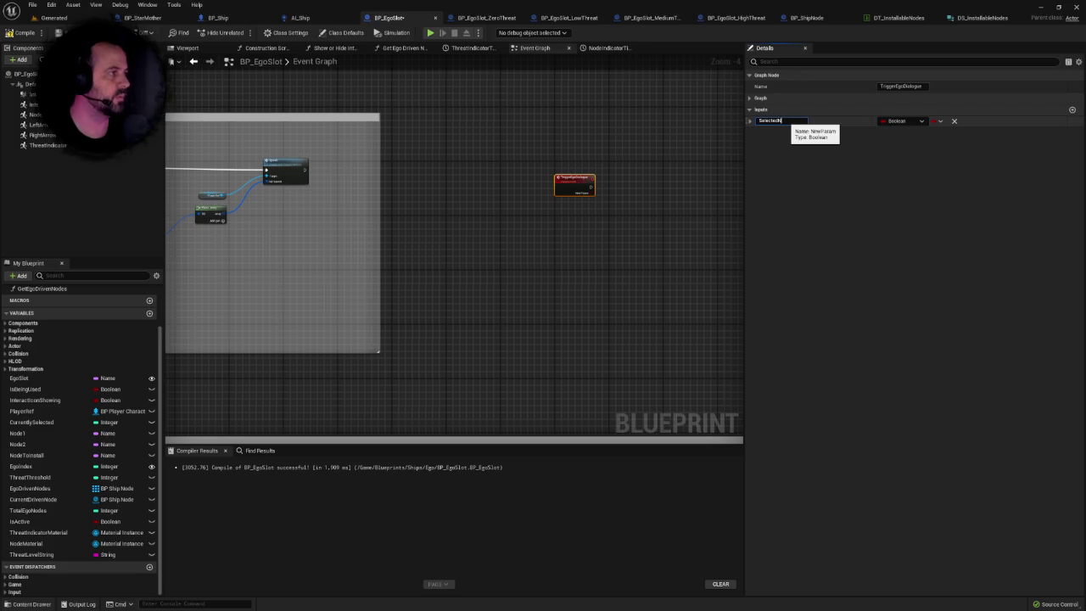
key(Return)
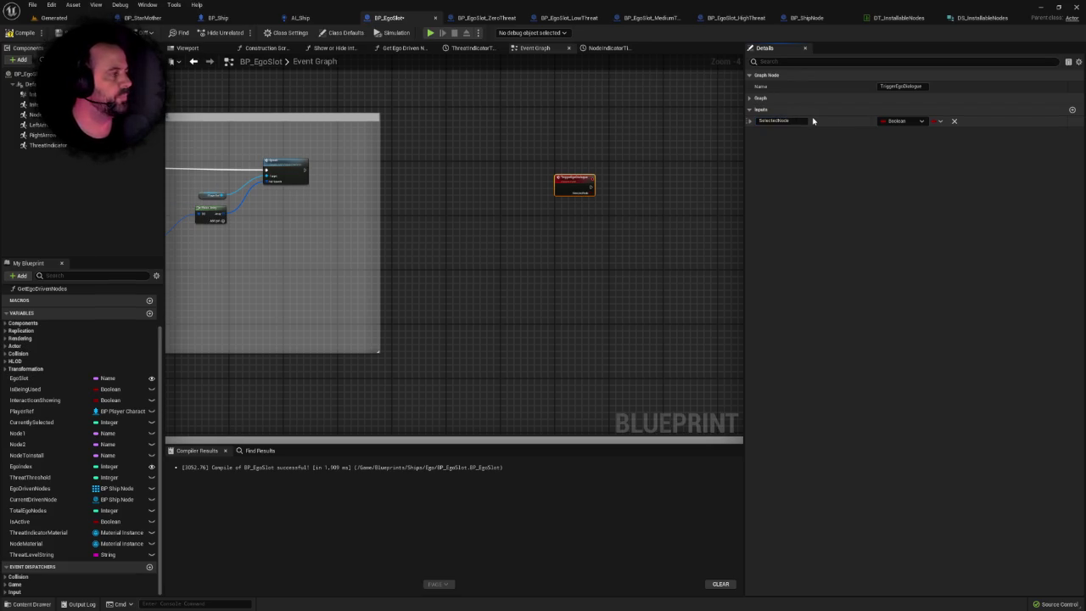
Set the SelectedNode input's type to a BP Node Slot object reference.
scroll(450, 339, down, 3)
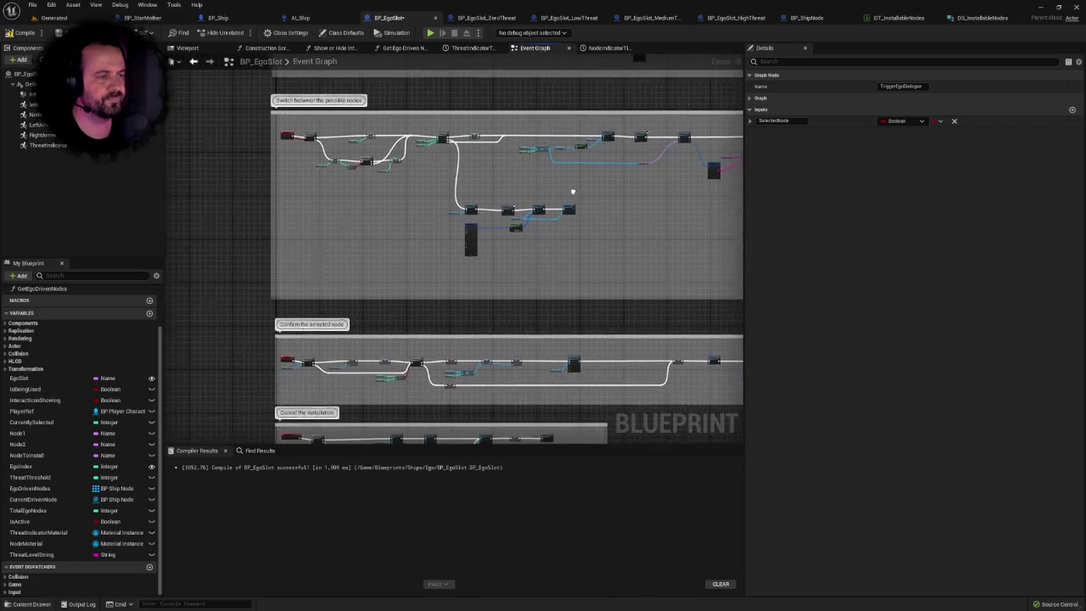
scroll(488, 235, up, 4)
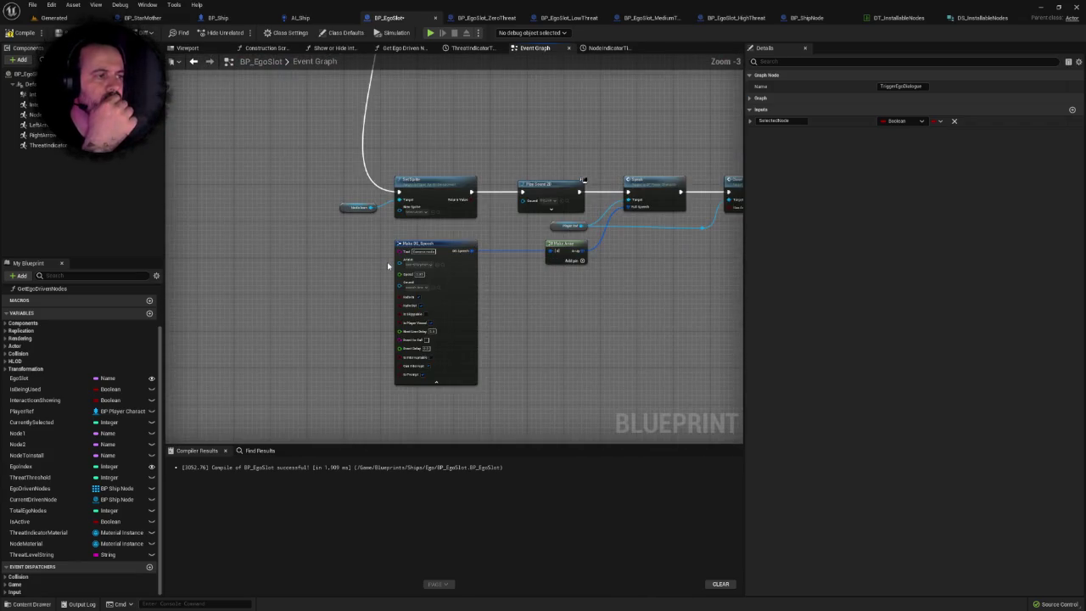
mouse_move(370, 217)
mouse_down()
mouse_move(730, 371)
mouse_move(579, 359)
mouse_move(695, 345)
mouse_up()
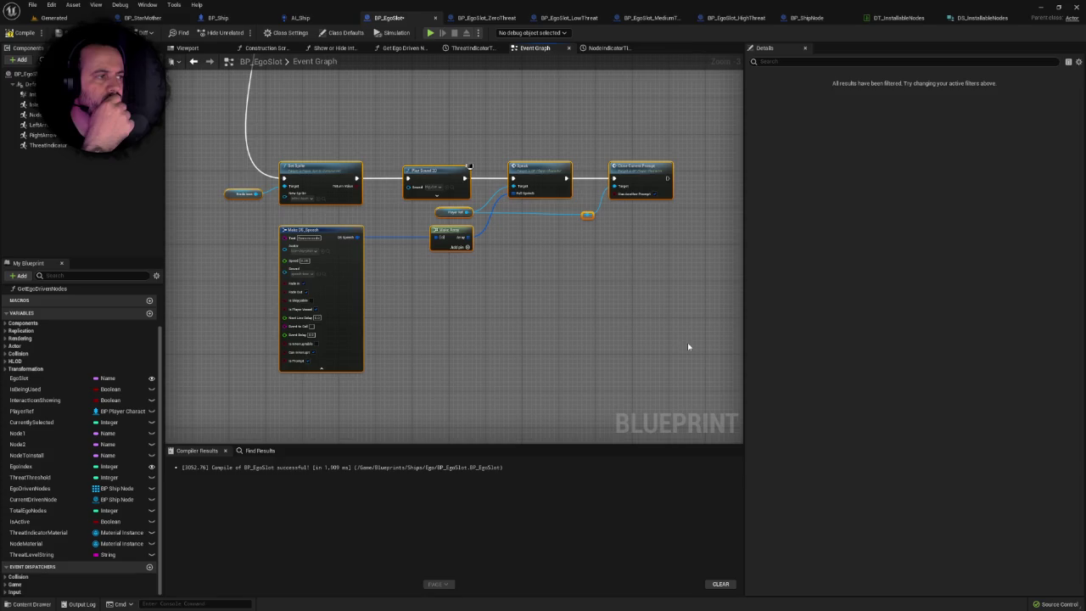
click(688, 346)
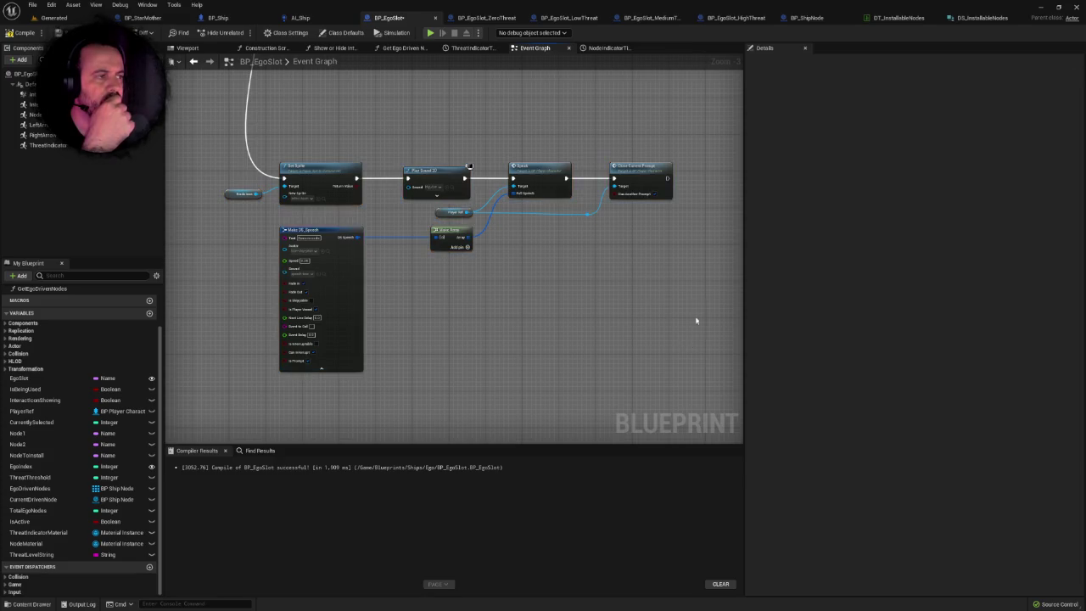
scroll(512, 374, down, 6)
scroll(466, 238, up, 1)
click(463, 205)
scroll(463, 205, up, 4)
click(899, 121)
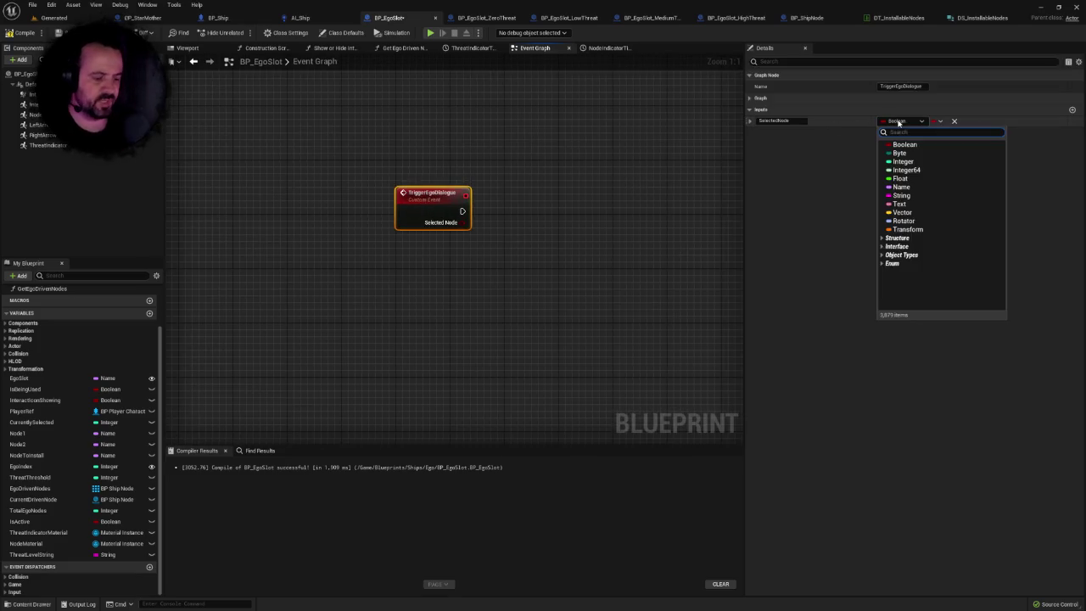
text(n)
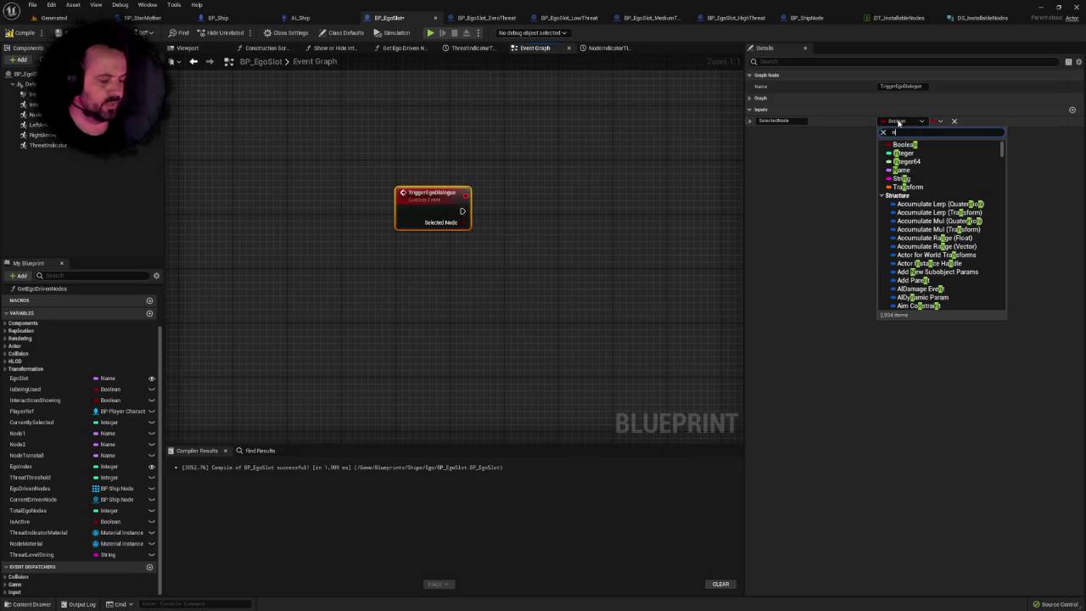
text(odeslot)
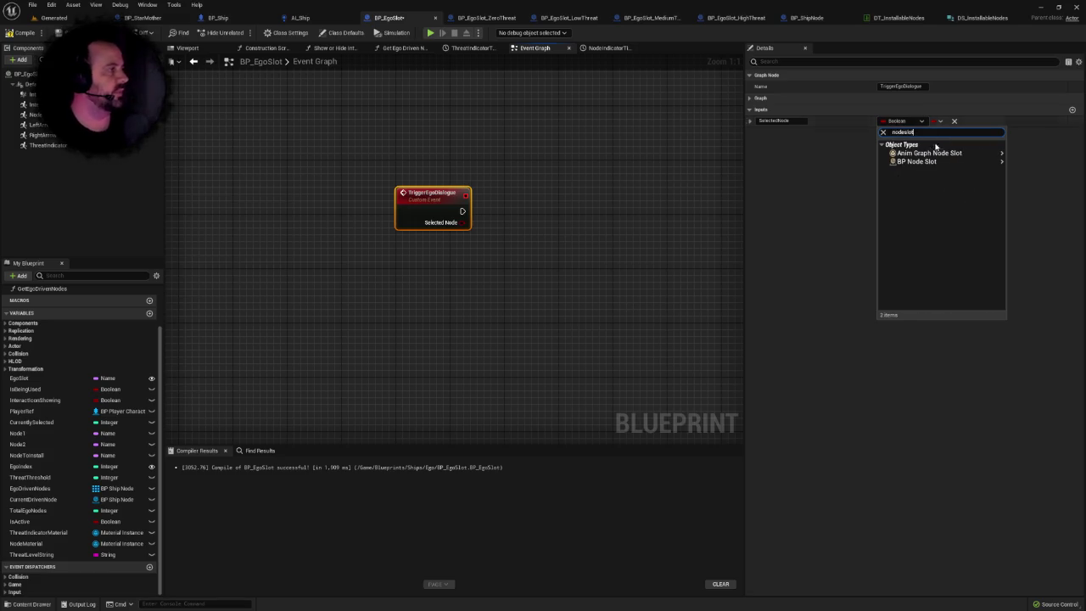
mouse_move(924, 161)
click(1019, 162)
scroll(326, 286, down, 1)
mouse_move(325, 286)
mouse_down()
mouse_move(616, 260)
mouse_move(509, 259)
mouse_up()
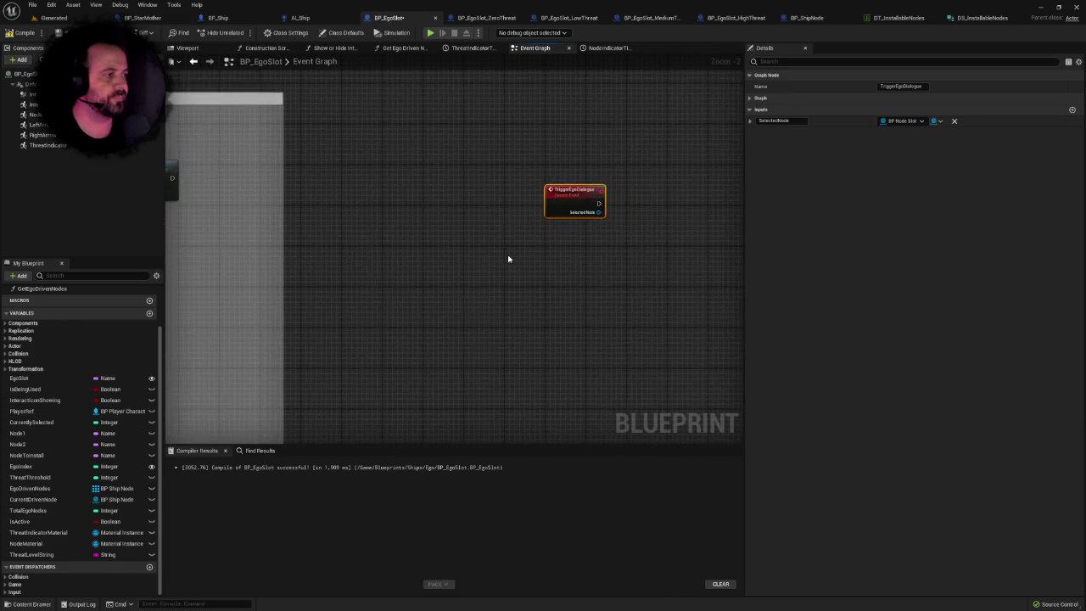
scroll(508, 258, down, 5)
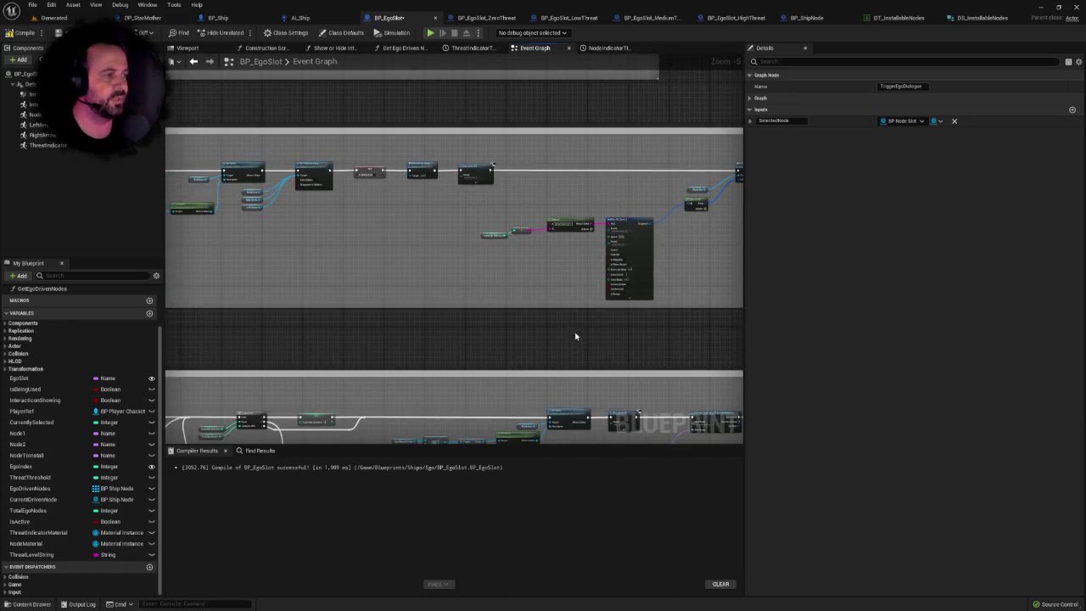
Move the DT_InstallableNodes lookup chain beside TriggerEgoDialogue and link it to Get Data Table Row.
scroll(575, 336, up, 2)
mouse_move(418, 221)
mouse_down()
mouse_move(482, 226)
mouse_move(323, 218)
mouse_move(538, 190)
mouse_up()
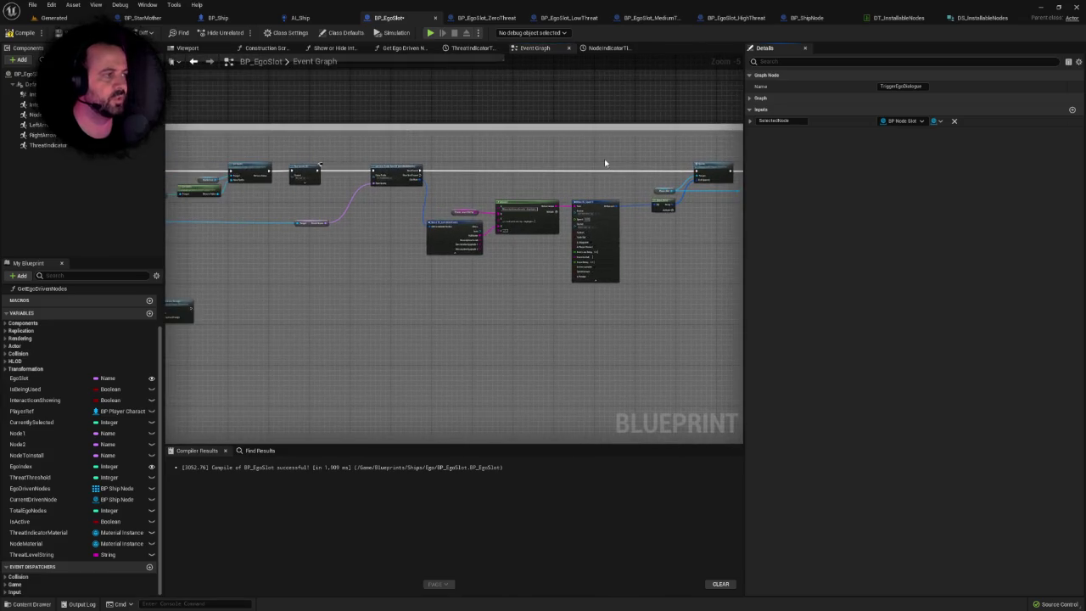
drag(604, 162, 549, 170)
drag(691, 164, 244, 297)
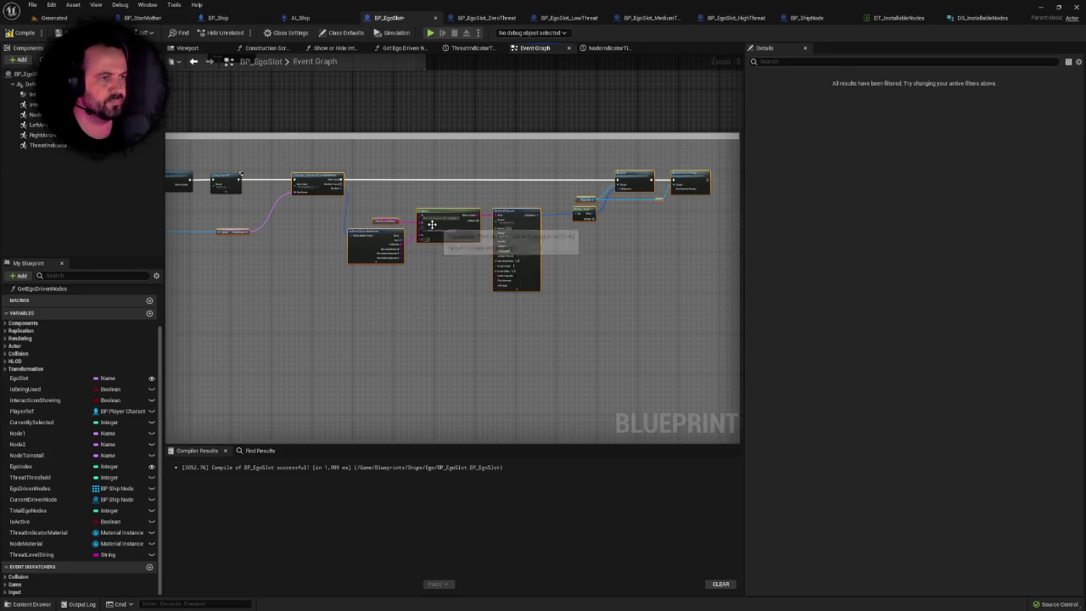
mouse_move(450, 223)
mouse_down()
mouse_move(580, 212)
mouse_move(581, 231)
mouse_move(560, 246)
mouse_move(381, 264)
mouse_move(579, 199)
mouse_move(398, 252)
mouse_move(402, 213)
mouse_move(353, 239)
mouse_up()
scroll(402, 220, up, 2)
mouse_move(279, 223)
mouse_down()
mouse_move(501, 220)
mouse_move(608, 196)
mouse_move(594, 184)
mouse_up()
scroll(586, 204, up, 2)
mouse_move(506, 196)
mouse_down()
mouse_move(602, 211)
mouse_move(494, 224)
mouse_up()
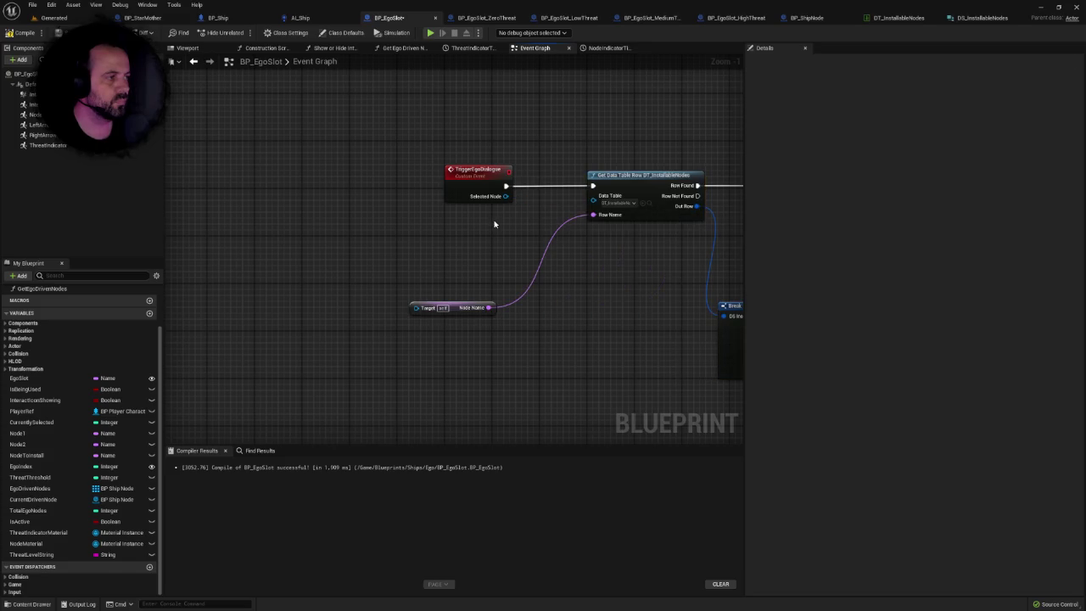
Change the Selected Node input's type to a BP Ship Node object reference.
scroll(605, 236, down, 2)
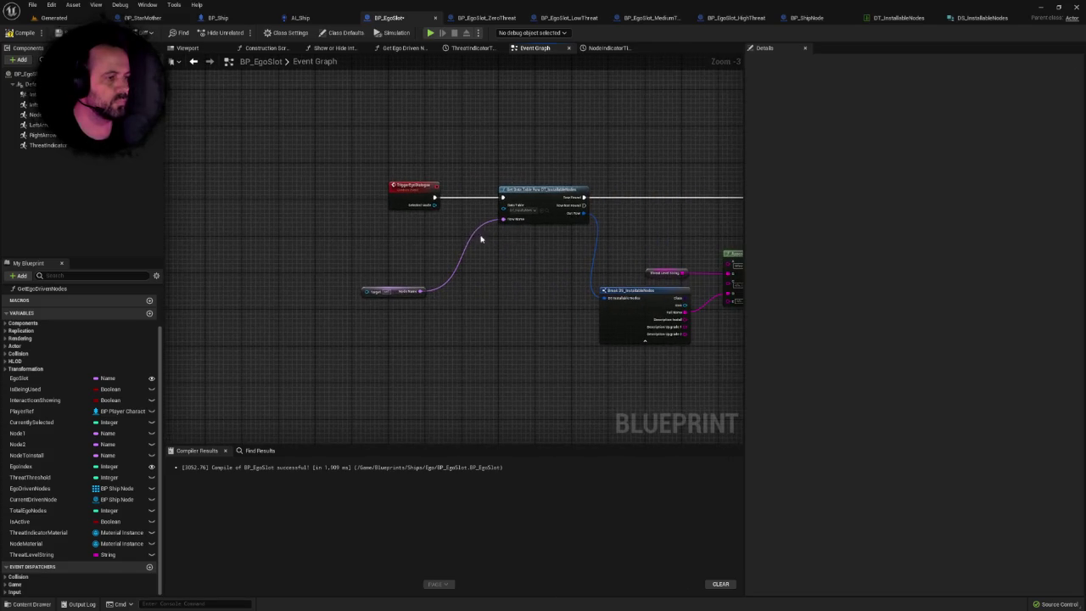
drag(434, 204, 366, 294)
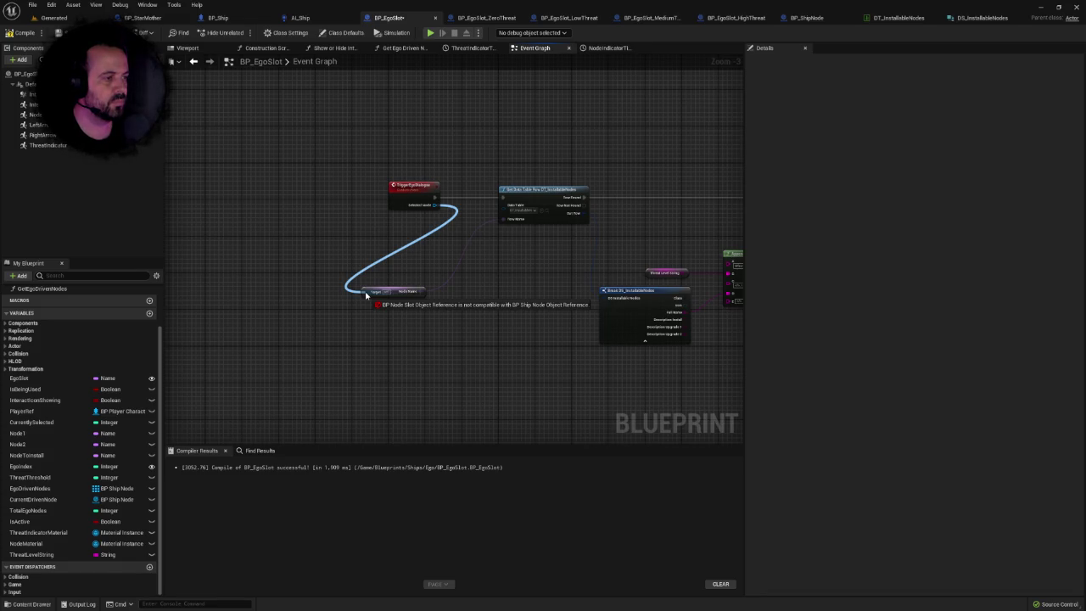
drag(367, 294, 366, 295)
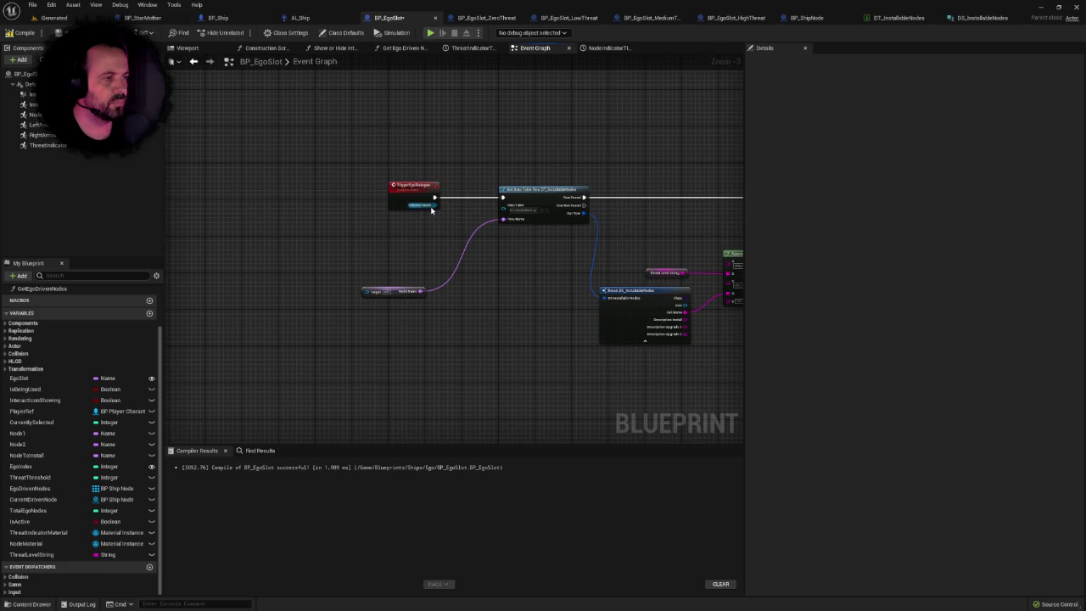
scroll(560, 262, up, 2)
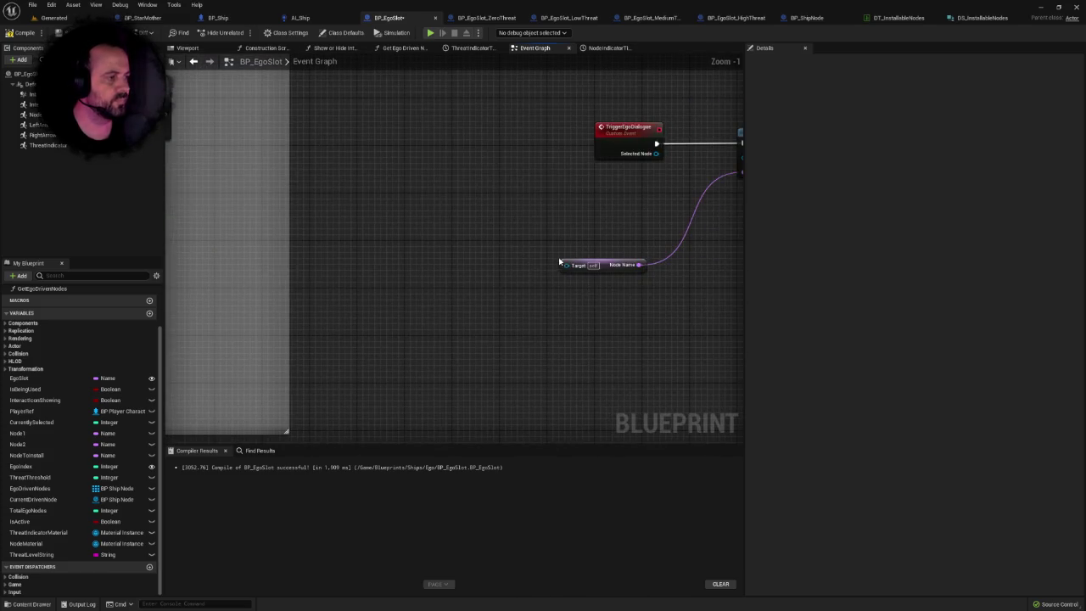
click(649, 143)
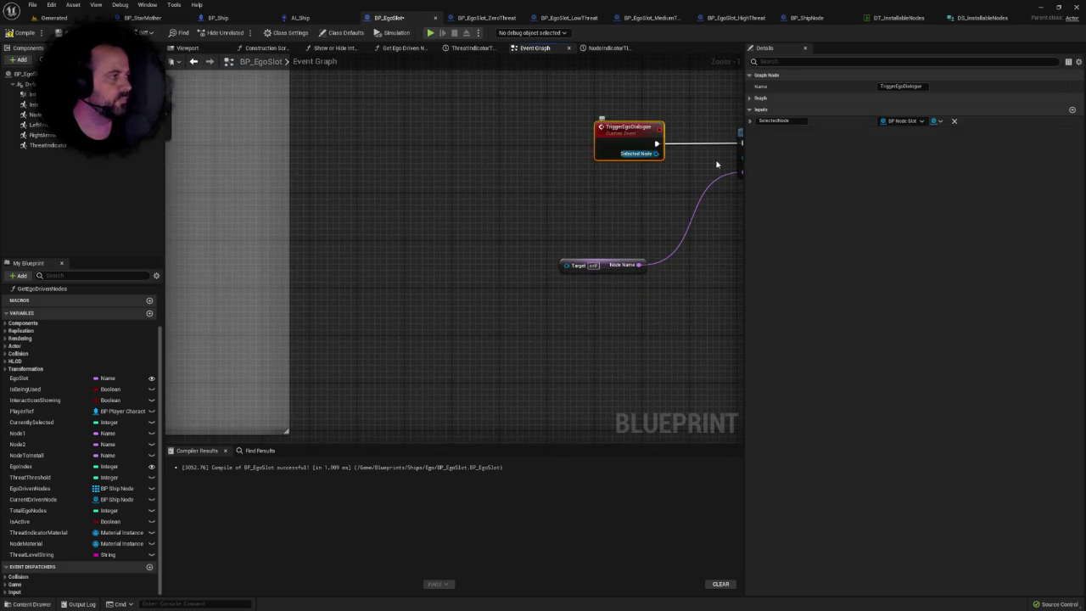
click(910, 121)
text(shipnode)
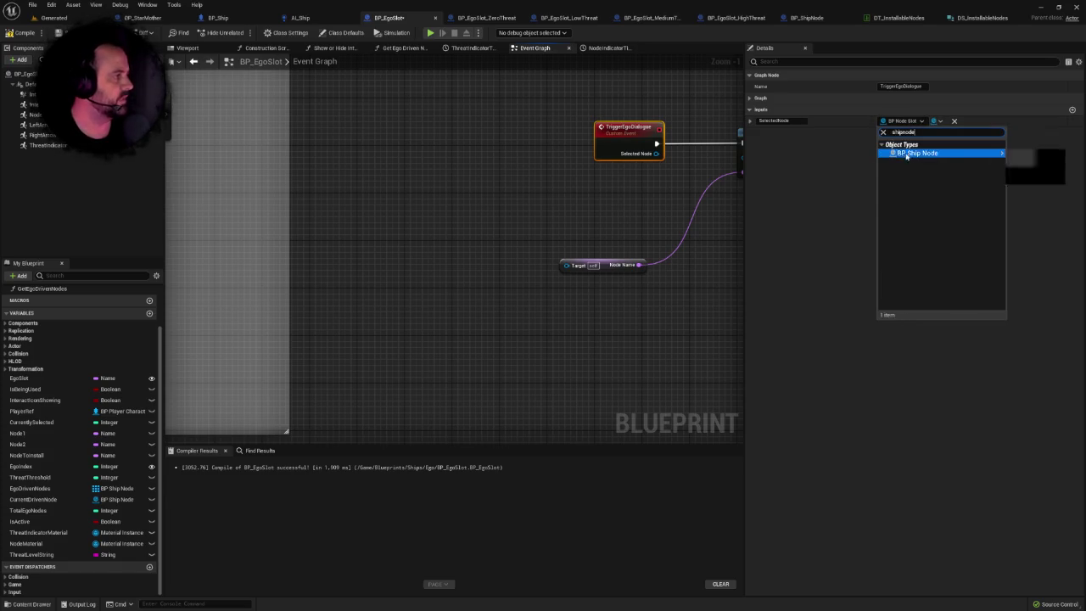
mouse_move(907, 155)
click(1020, 156)
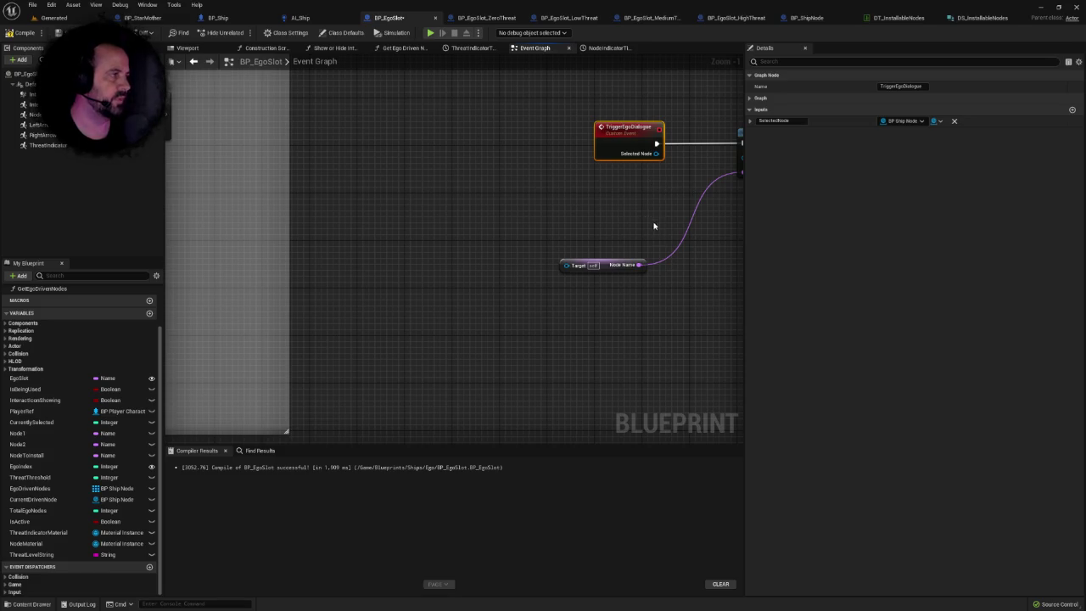
Wire Selected Node into the Node Name getter's Target pin.
mouse_move(602, 161)
mouse_down()
mouse_move(670, 182)
mouse_move(512, 277)
mouse_up()
scroll(423, 213, down, 6)
click(472, 289)
scroll(359, 274, up, 4)
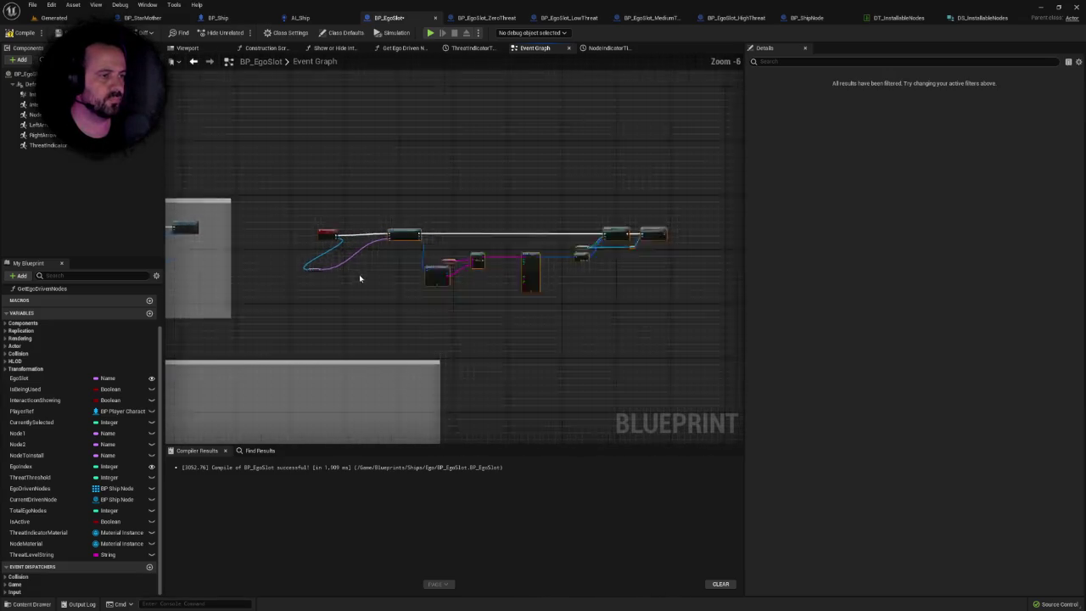
Move the NodeName getter up and to the right.
click(328, 253)
drag(328, 252, 365, 245)
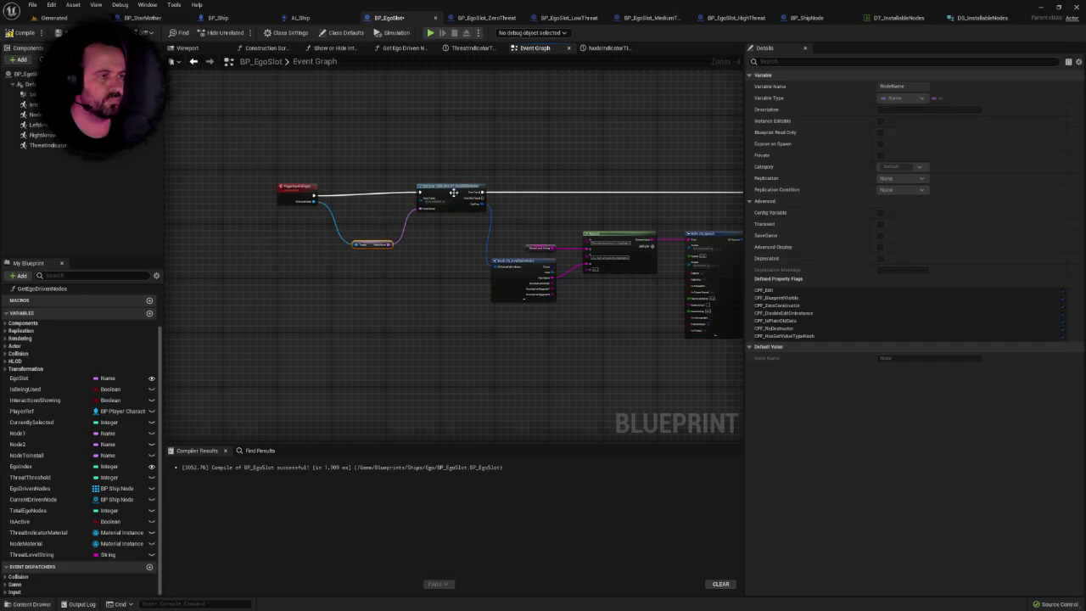
click(453, 192)
Pull a new connection from the Play Sound 2D node's exec output.
scroll(449, 229, down, 2)
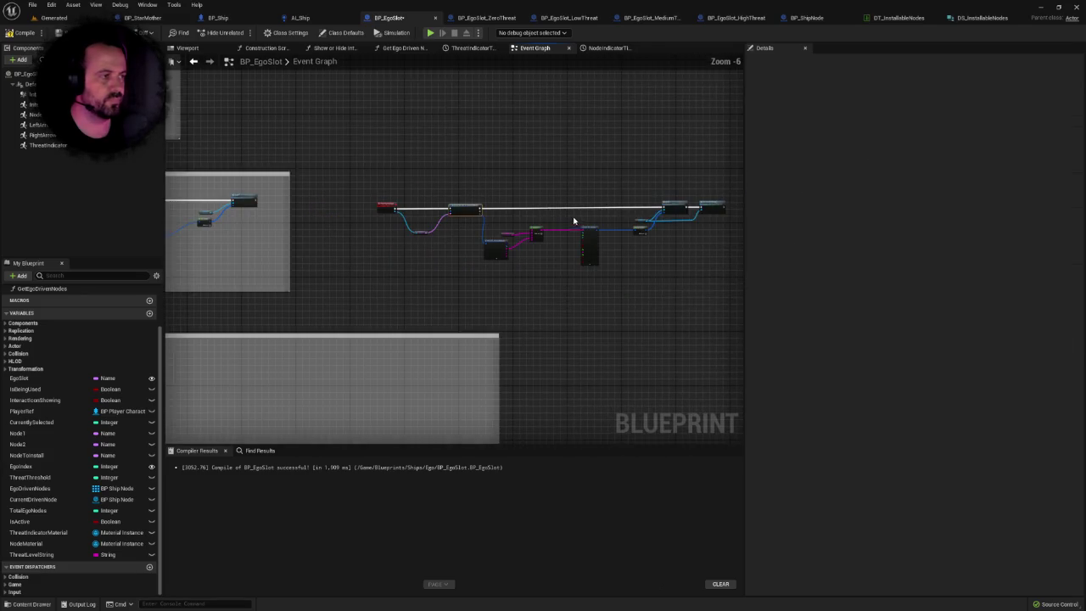
drag(471, 258, 742, 194)
scroll(560, 284, up, 2)
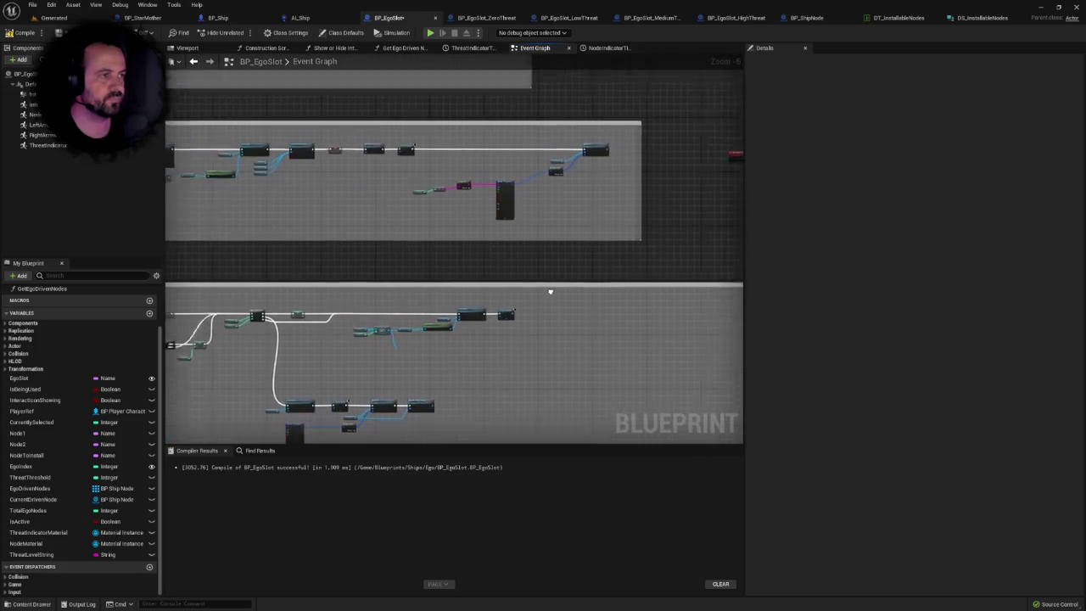
mouse_move(580, 401)
mouse_down()
mouse_move(580, 229)
mouse_move(616, 201)
mouse_up()
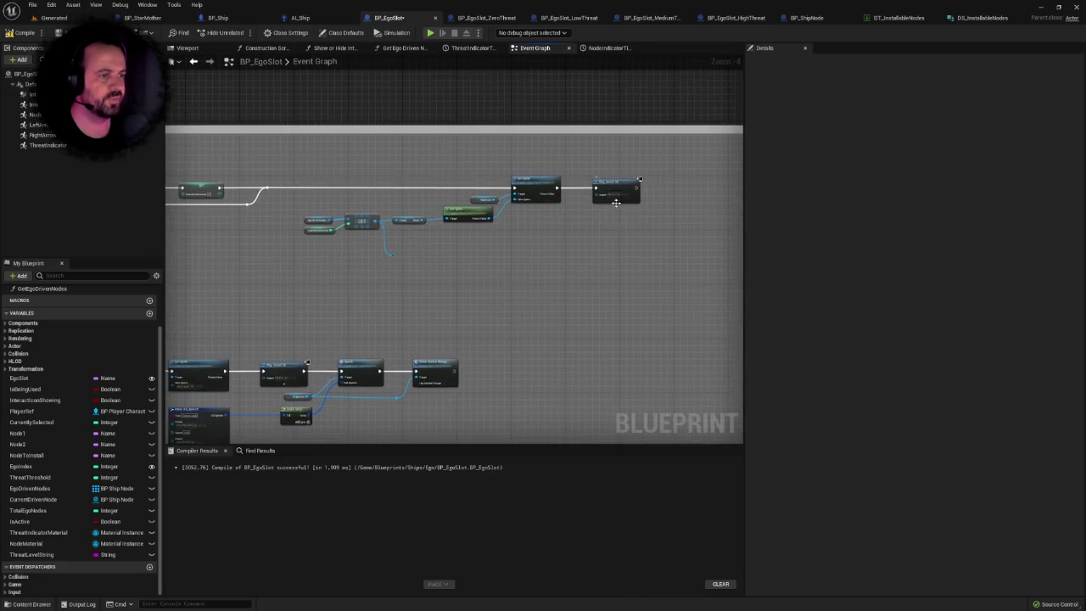
mouse_move(595, 248)
mouse_down()
mouse_move(608, 235)
mouse_move(466, 356)
mouse_move(424, 352)
mouse_up()
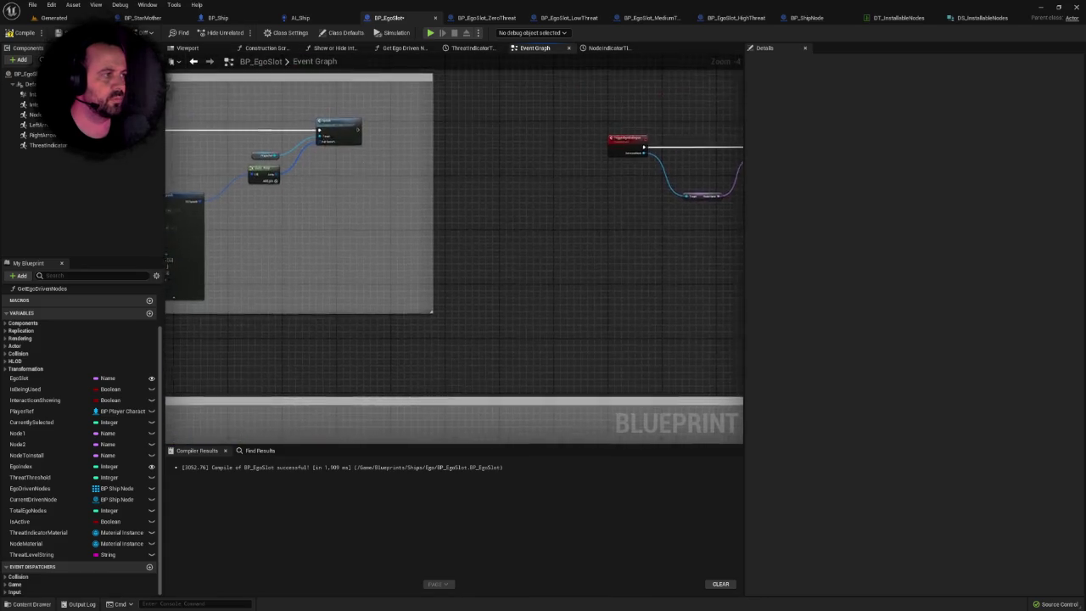
scroll(376, 352, up, 1)
drag(329, 326, 403, 325)
Add a Trigger Ego Dialogue call and wire the ship node reference into Selected Node.
text(trigger)
key(Return)
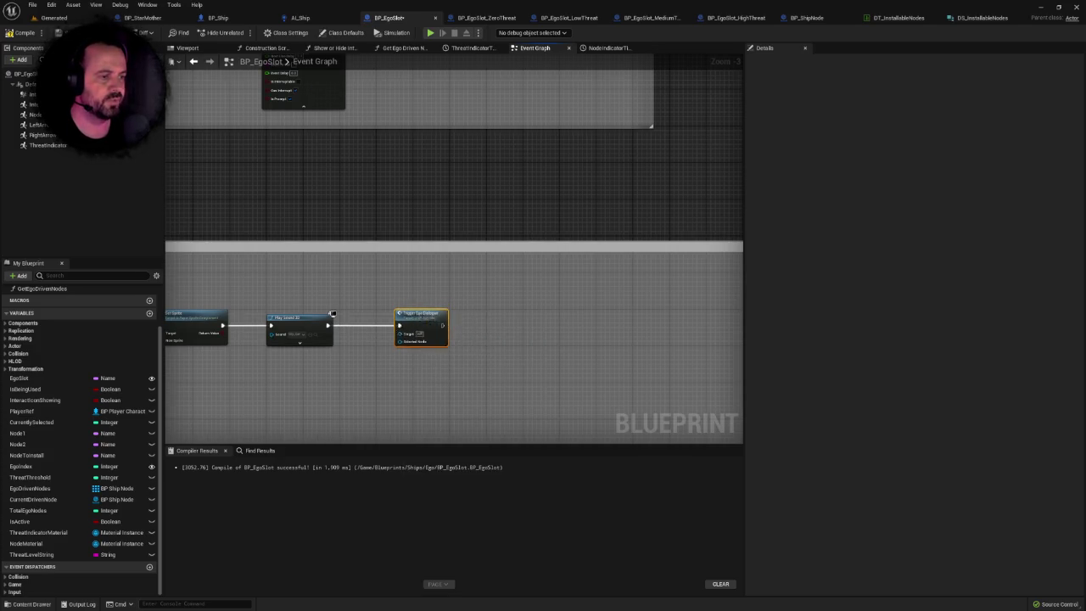
drag(134, 379, 349, 327)
mouse_move(210, 363)
mouse_down()
mouse_move(642, 310)
mouse_move(618, 291)
mouse_up()
Add reroute points on the ship node wire and tidy their placement.
double_click(264, 361)
mouse_move(266, 361)
mouse_down()
mouse_move(541, 376)
mouse_move(546, 367)
mouse_up()
mouse_move(288, 375)
mouse_down()
mouse_move(218, 369)
mouse_move(219, 343)
mouse_up()
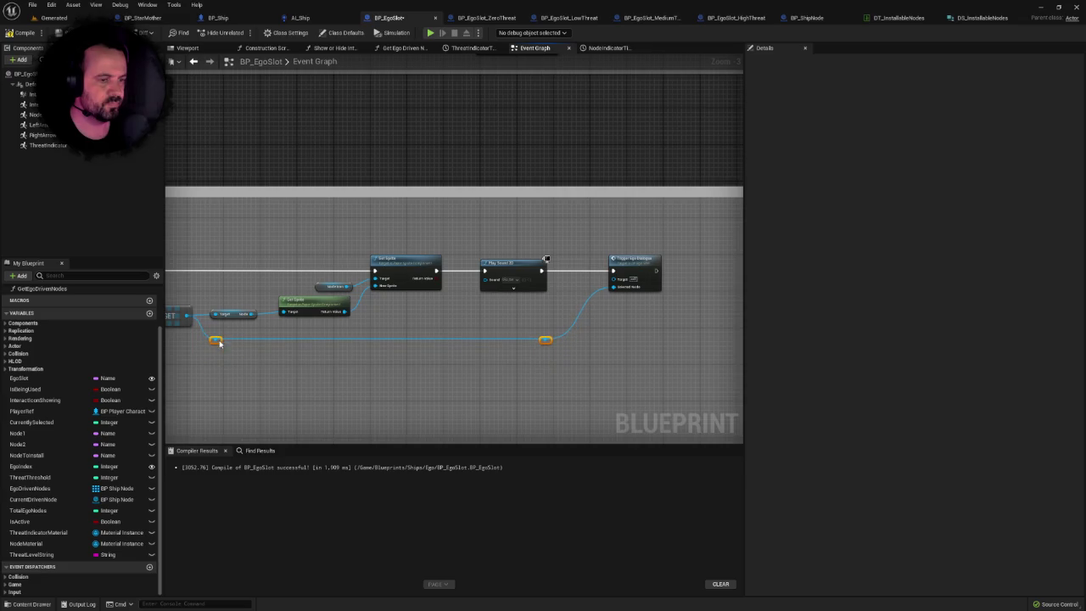
right_click(696, 258)
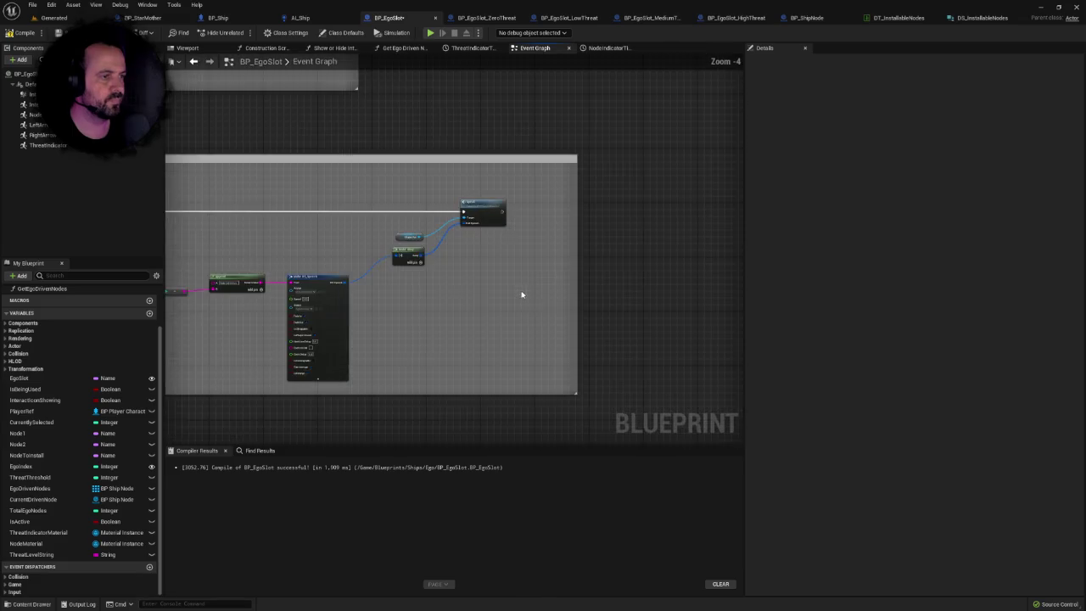
Paste a copy of the Trigger Ego Dialogue call and connect Play Sound 2D's output to it.
scroll(475, 245, up, 3)
key(ctrl+v)
drag(521, 250, 552, 195)
scroll(475, 221, down, 1)
scroll(426, 229, up, 1)
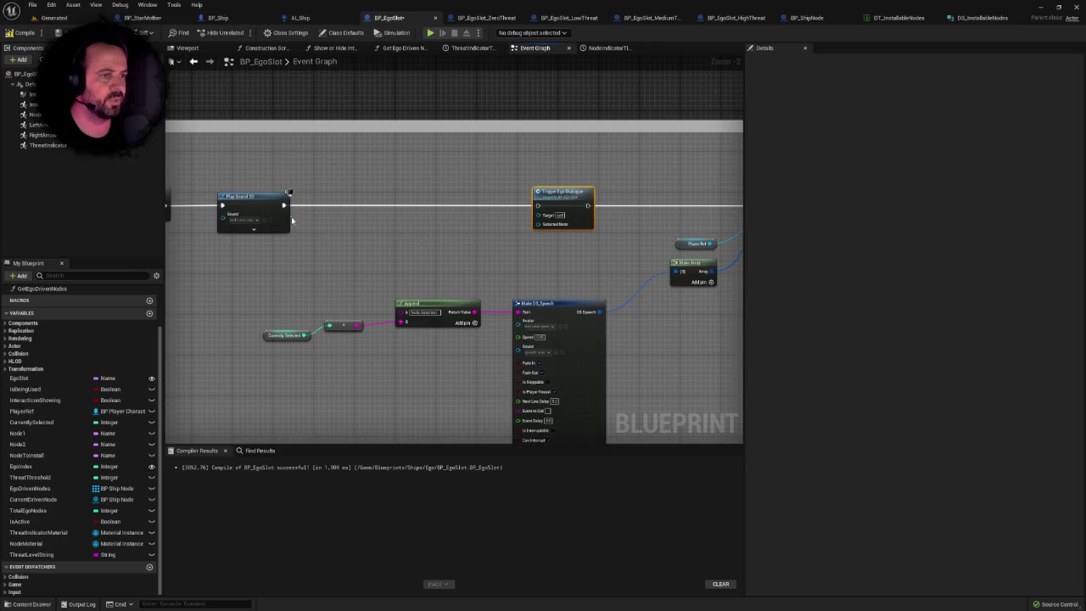
drag(285, 204, 537, 206)
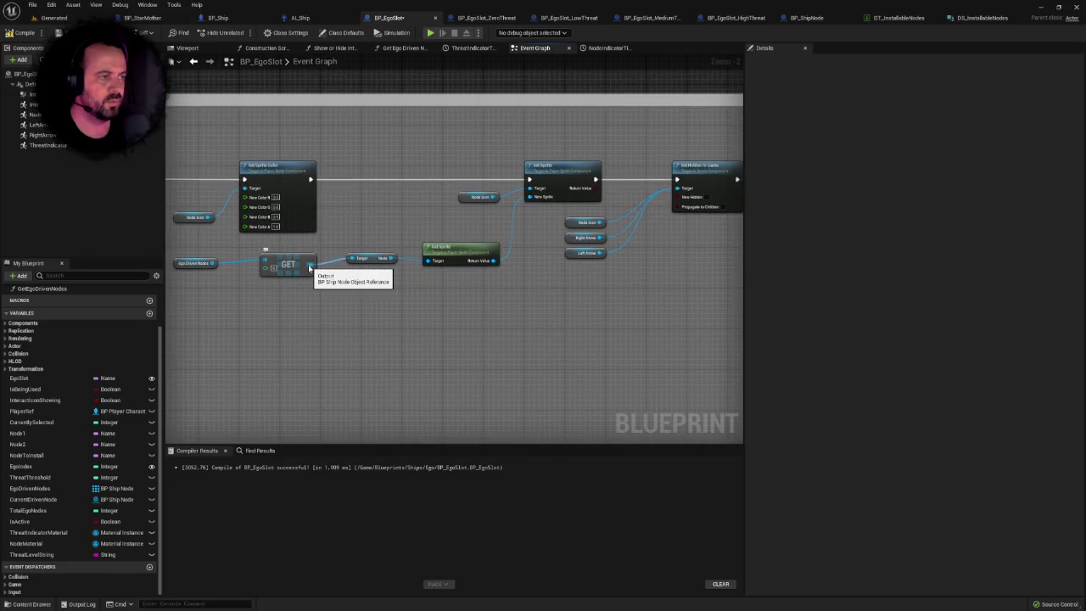
Wire the GET node's ship node output to the call through two reroute knots.
mouse_move(309, 268)
mouse_down()
mouse_move(360, 285)
mouse_move(754, 274)
mouse_move(762, 235)
mouse_move(685, 235)
mouse_up()
scroll(668, 204, down, 1)
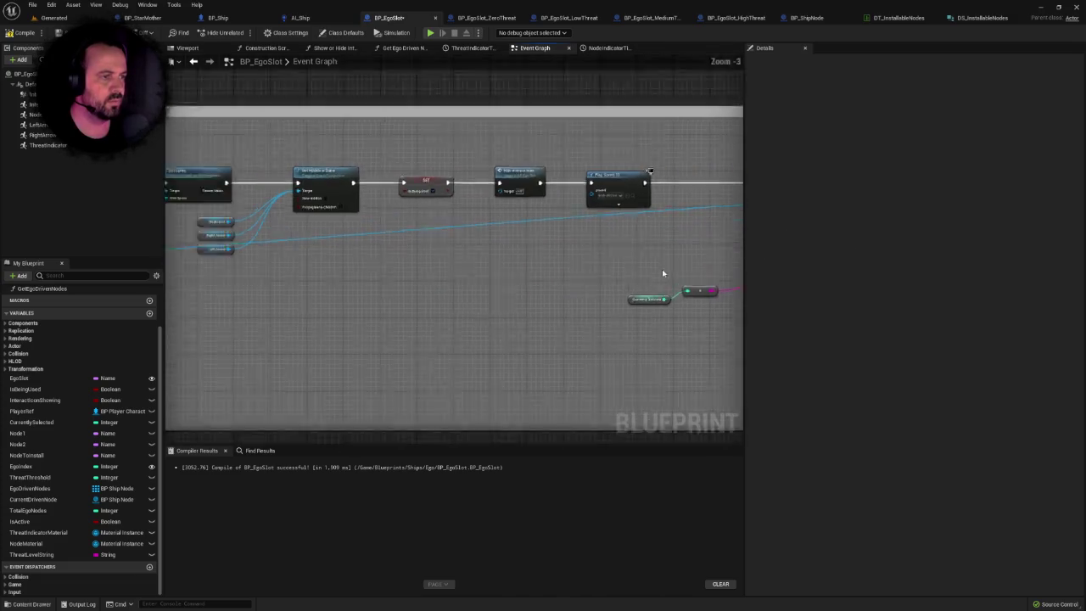
scroll(663, 273, down, 3)
scroll(509, 279, up, 4)
double_click(496, 210)
mouse_move(496, 211)
mouse_down()
mouse_move(301, 270)
mouse_move(210, 252)
mouse_up()
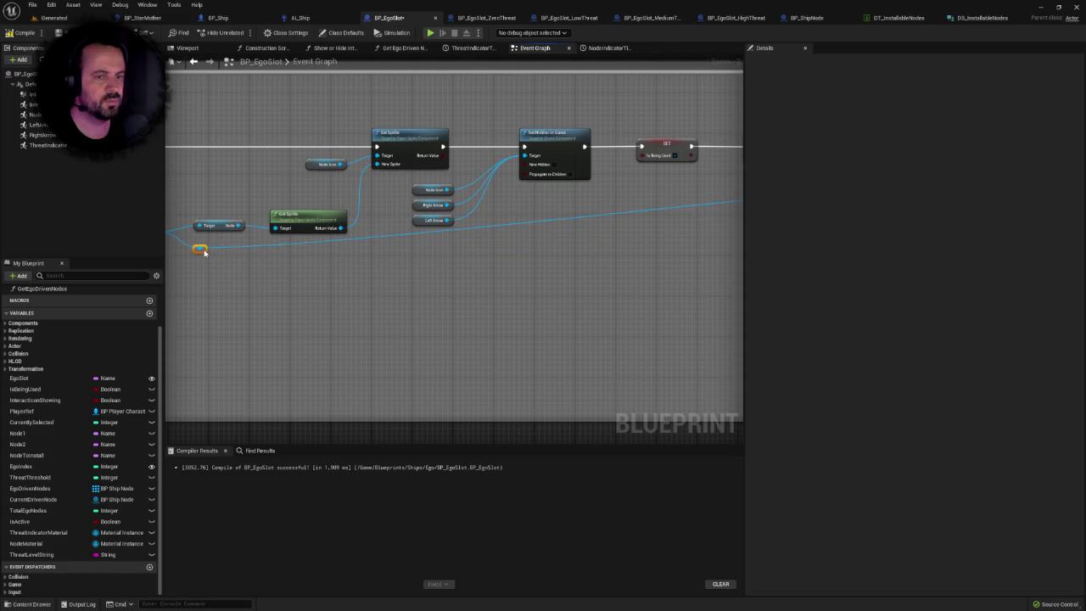
scroll(402, 250, up, 1)
scroll(485, 274, down, 2)
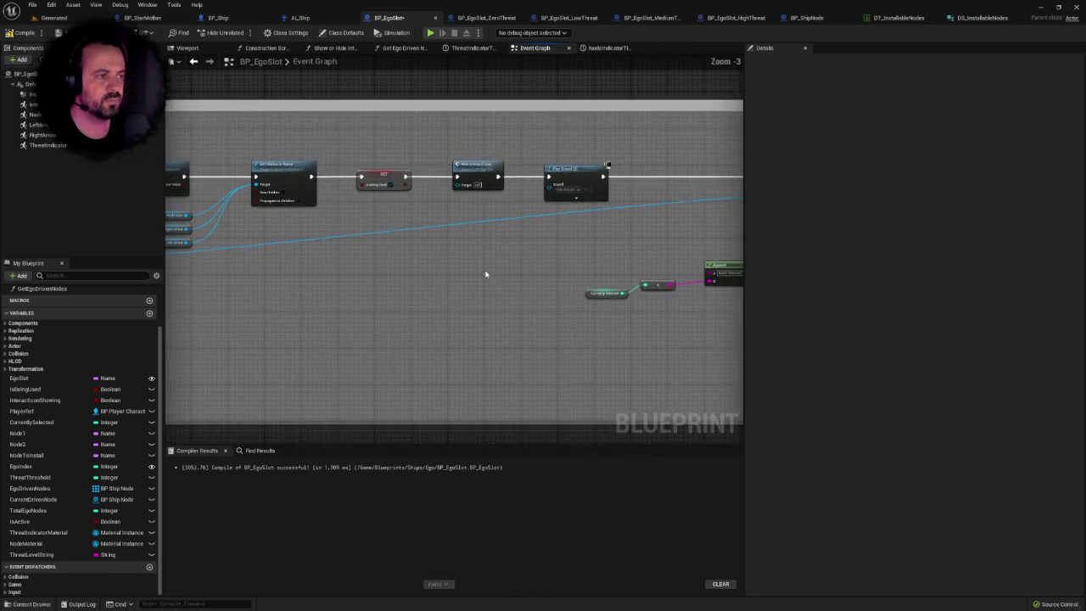
double_click(405, 212)
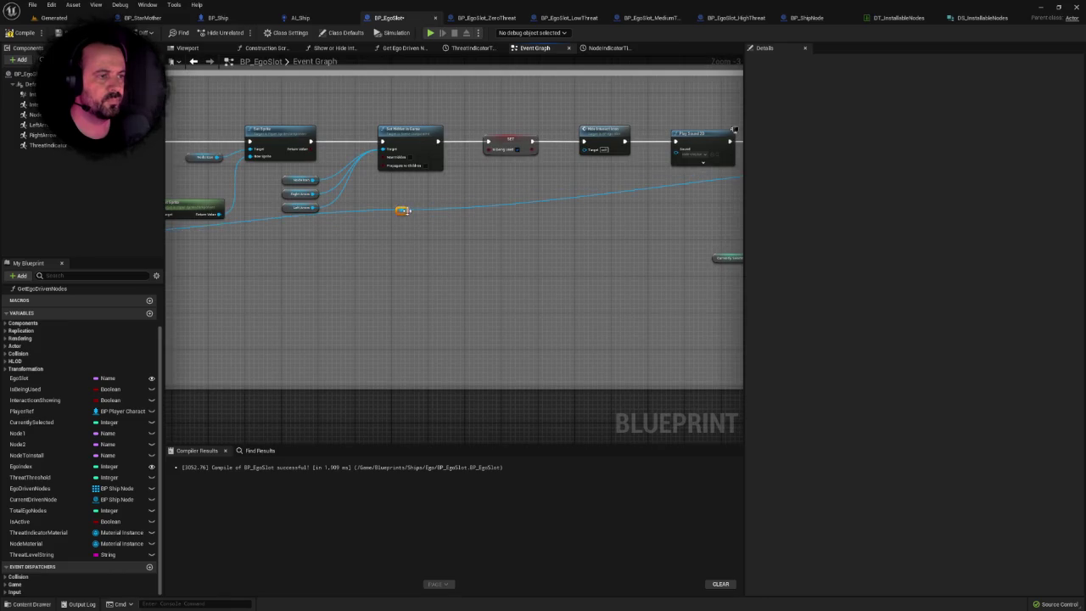
mouse_move(405, 212)
mouse_down()
mouse_move(628, 253)
mouse_move(687, 236)
mouse_up()
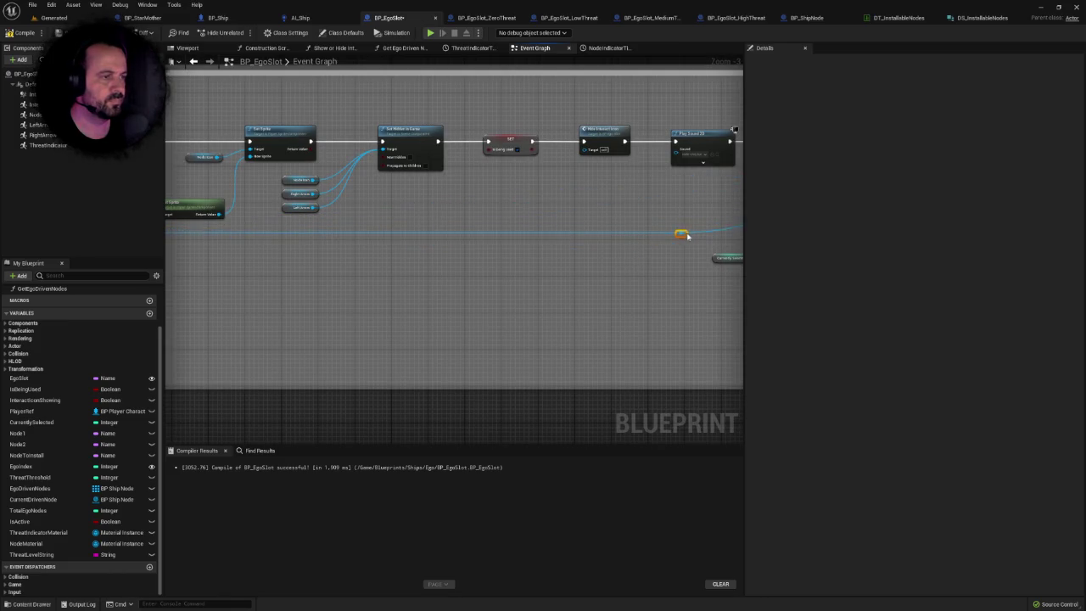
Delete the Make struct, pink and green speech-building nodes, then select the end node.
scroll(566, 250, down, 1)
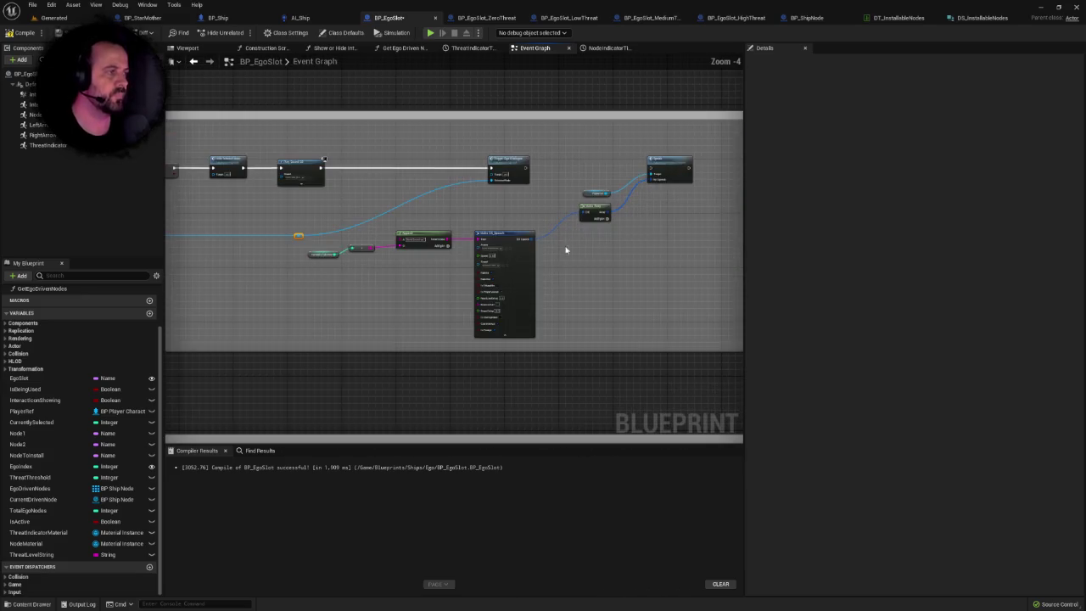
drag(574, 149, 661, 225)
key(Delete)
drag(601, 252, 446, 274)
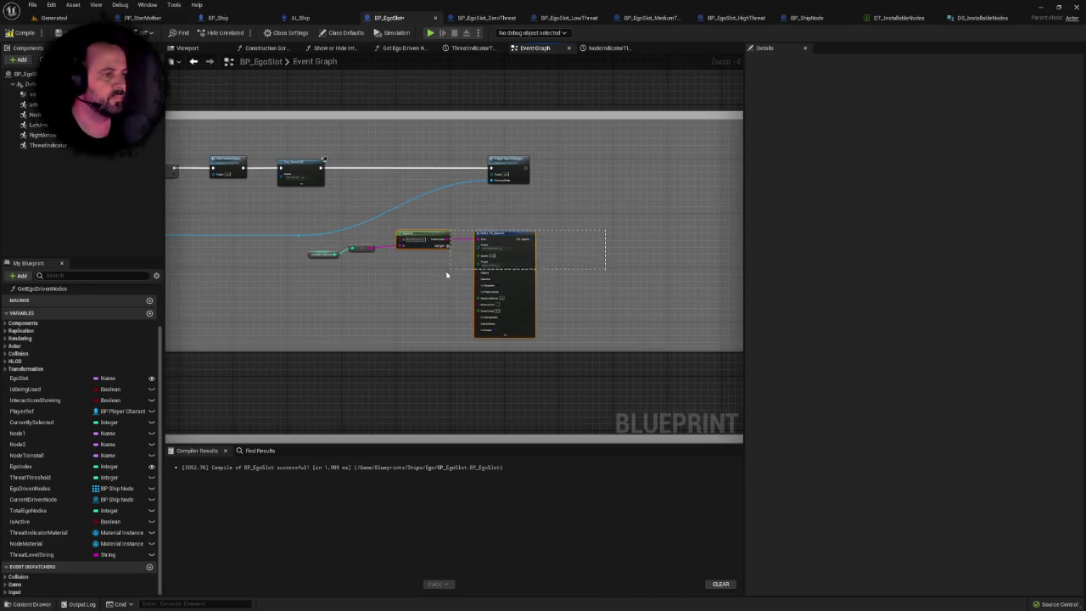
key(Delete)
drag(296, 300, 384, 240)
key(Delete)
mouse_move(313, 251)
mouse_down()
mouse_move(298, 233)
mouse_move(468, 238)
mouse_up()
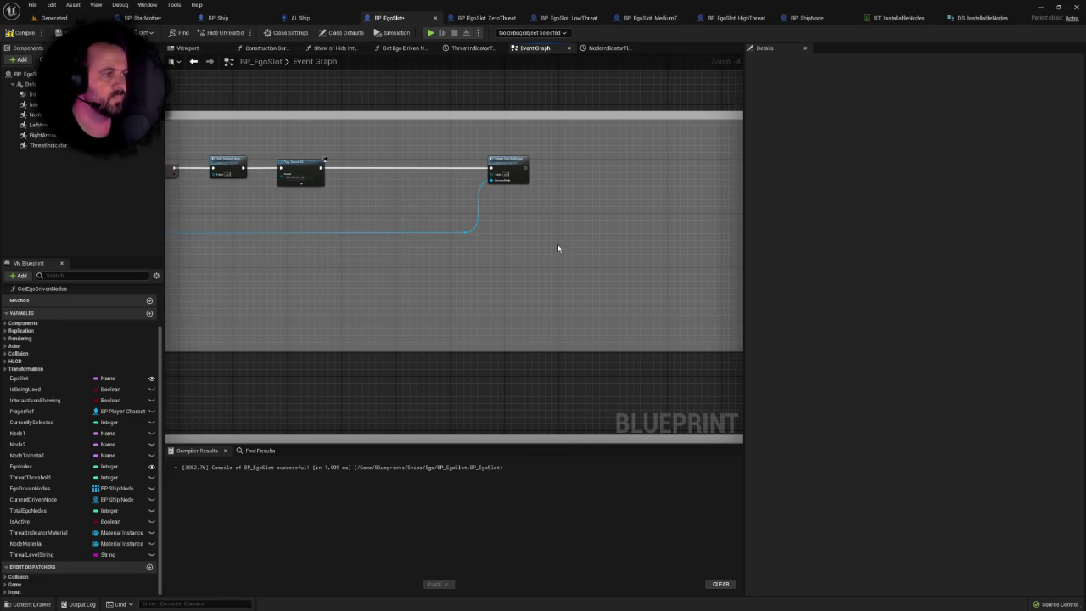
scroll(557, 248, down, 3)
scroll(575, 235, up, 3)
mouse_move(507, 121)
mouse_down()
mouse_move(585, 141)
mouse_move(459, 132)
mouse_up()
scroll(605, 219, down, 3)
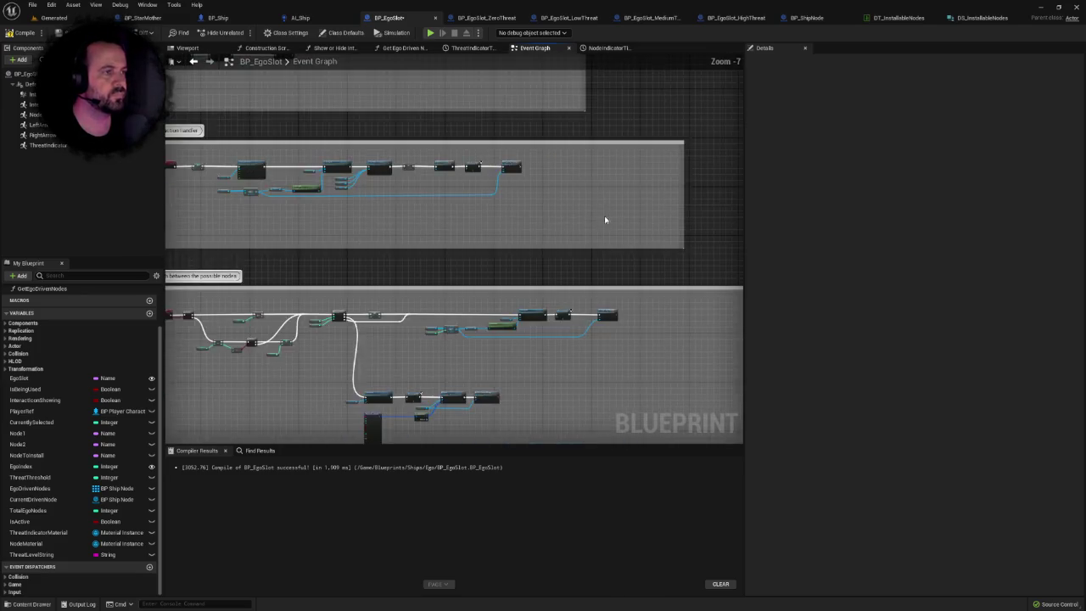
Wrap the uncommented node chain in a new comment titled 'Dialogue handler'.
drag(605, 219, 448, 247)
drag(506, 279, 414, 238)
drag(485, 216, 683, 264)
right_click(671, 210)
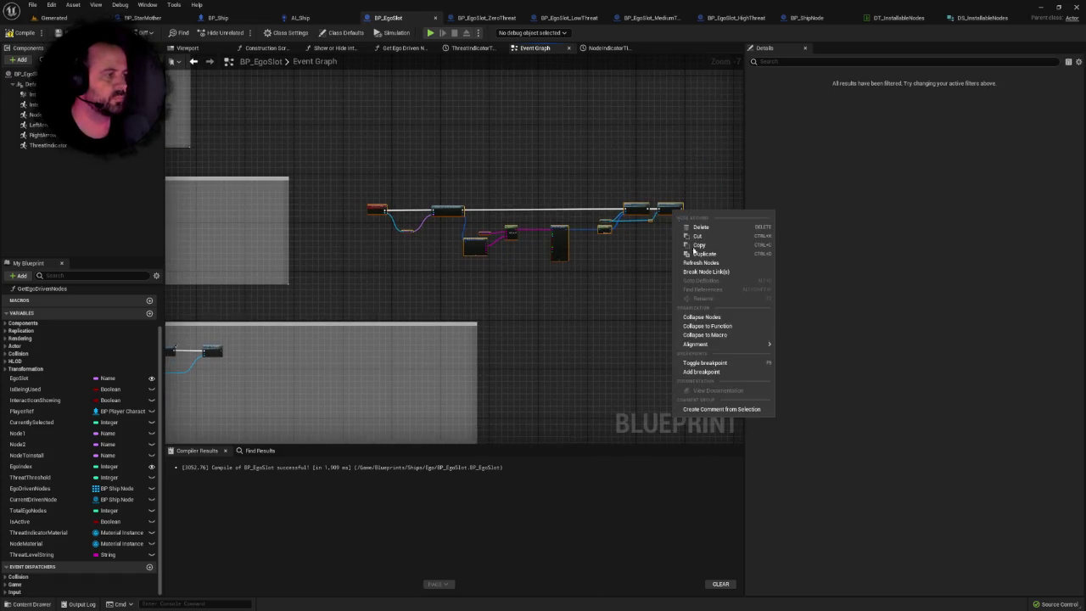
click(704, 408)
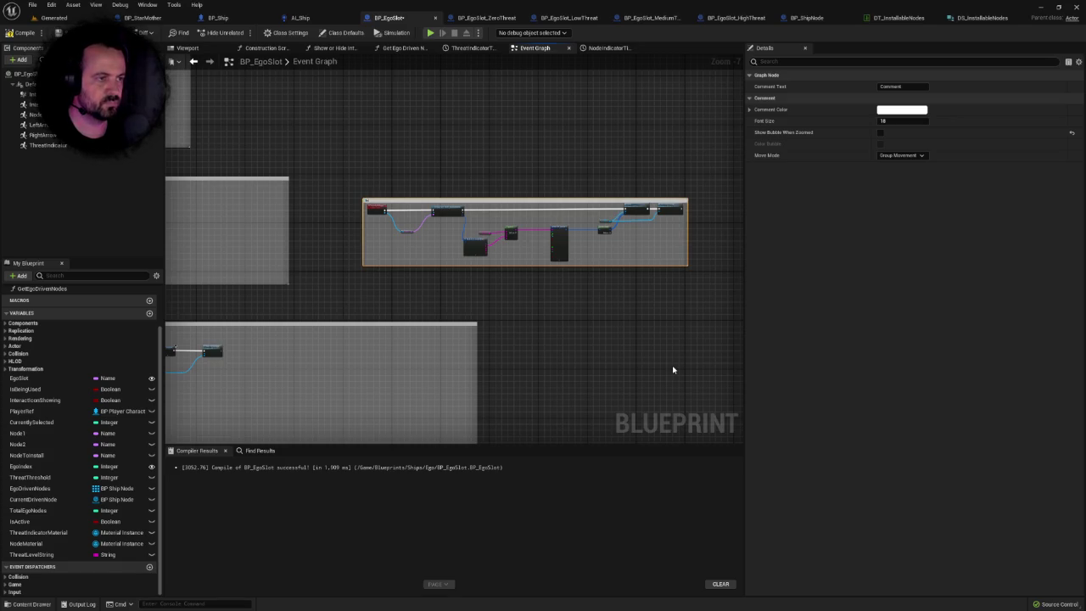
text(Dialogue handler)
key(Return)
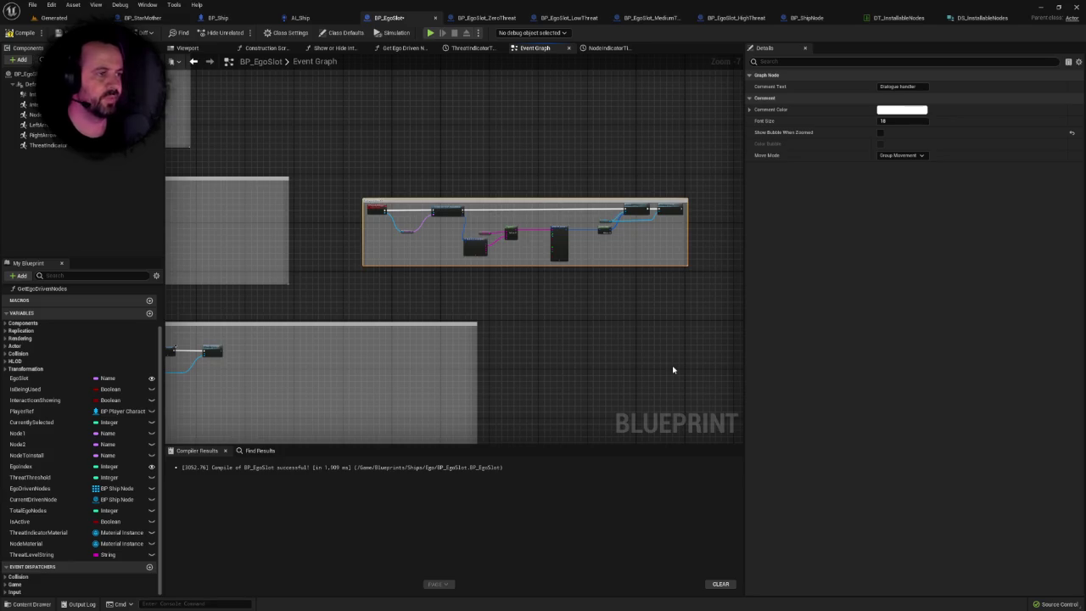
Keep the comment bubble visible when zoomed out and lower the box's bottom edge.
click(879, 132)
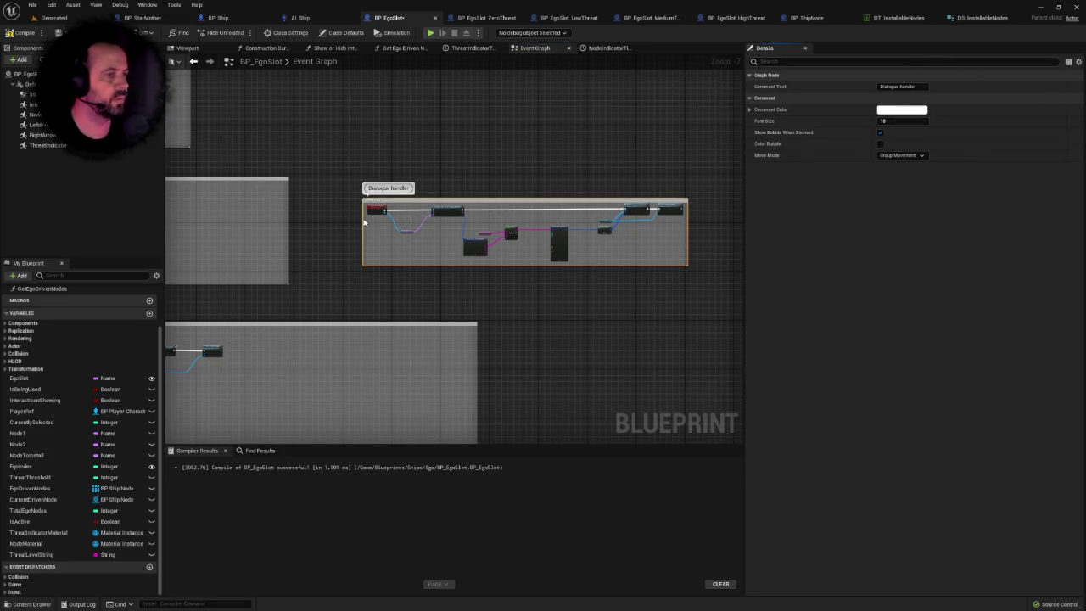
scroll(359, 206, up, 3)
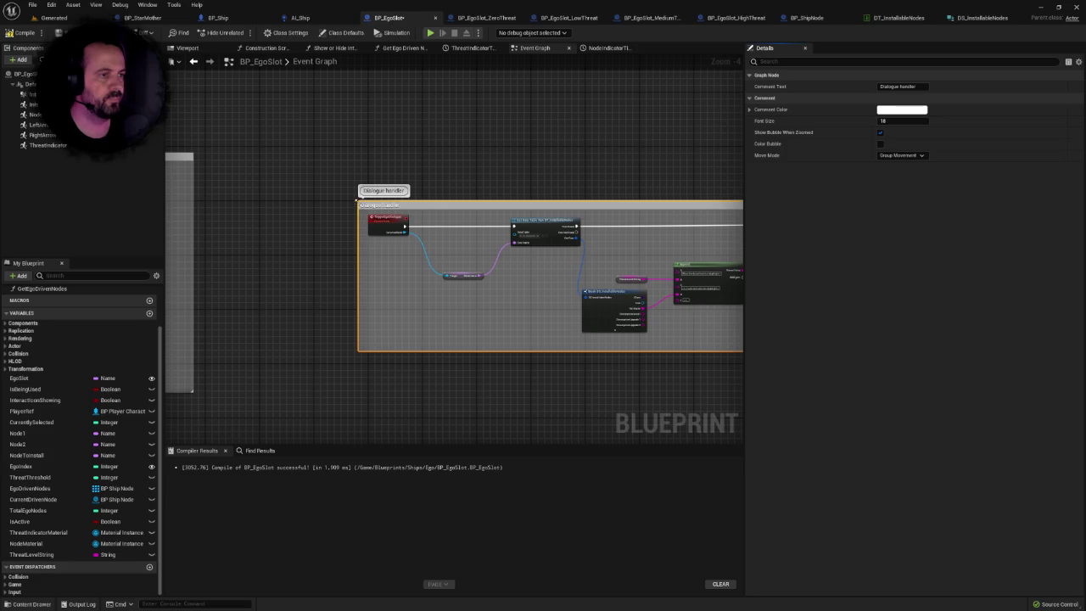
scroll(505, 252, down, 4)
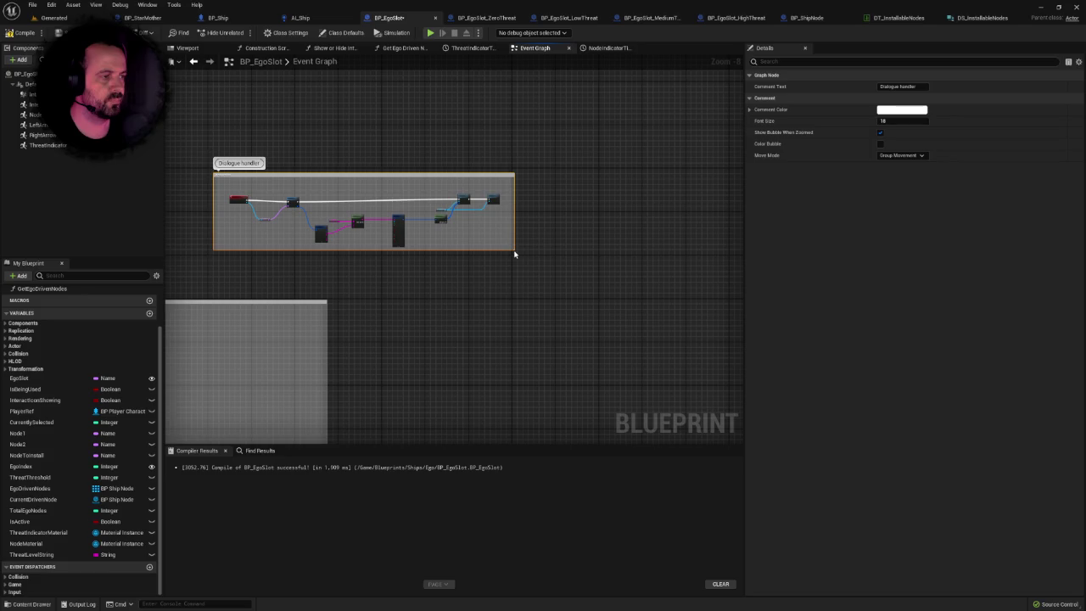
mouse_move(513, 249)
mouse_down()
mouse_move(516, 267)
mouse_move(553, 239)
mouse_move(551, 274)
mouse_up()
Stretch the Dialogue handler comment box further down and select a group of its nodes.
scroll(516, 272, up, 3)
scroll(543, 296, down, 5)
mouse_move(472, 303)
mouse_down()
mouse_move(608, 201)
mouse_move(475, 216)
mouse_up()
scroll(441, 231, up, 5)
drag(379, 174, 665, 299)
Save and recompile BP_EgoSlot with Ctrl+S.
scroll(550, 281, up, 2)
drag(489, 270, 521, 313)
key(ctrl+s)
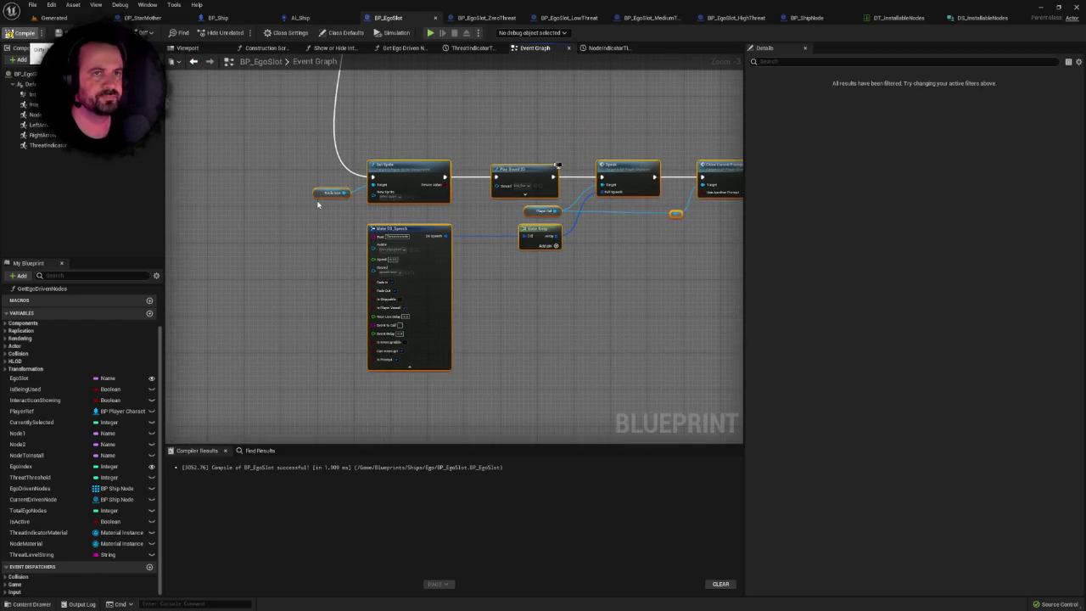
mouse_move(311, 200)
mouse_down()
mouse_move(303, 195)
mouse_move(274, 233)
mouse_up()
key(ctrl+s)
scroll(307, 249, down, 3)
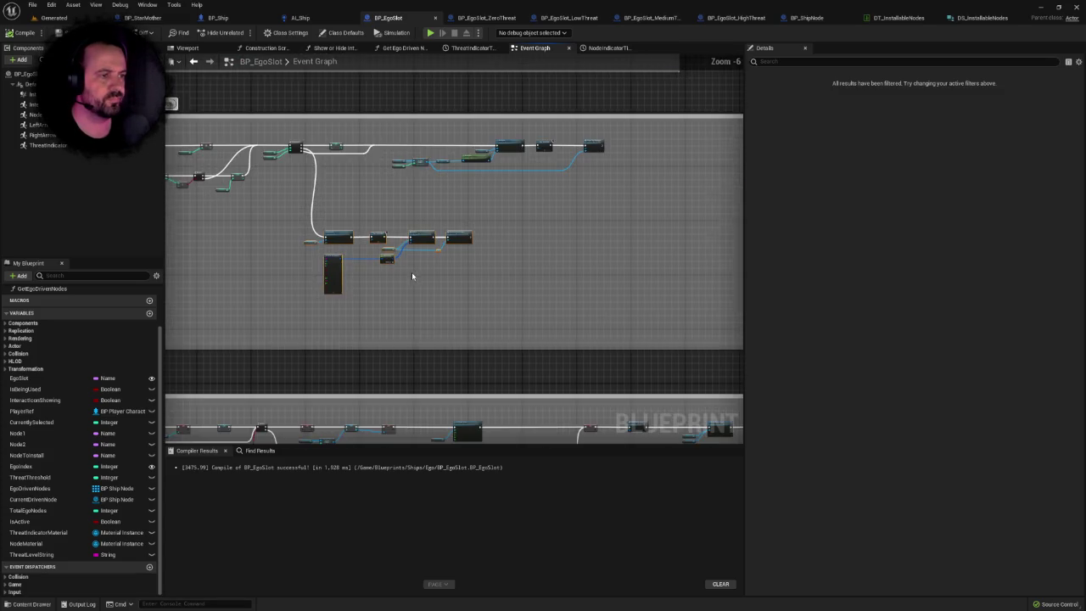
scroll(411, 272, up, 5)
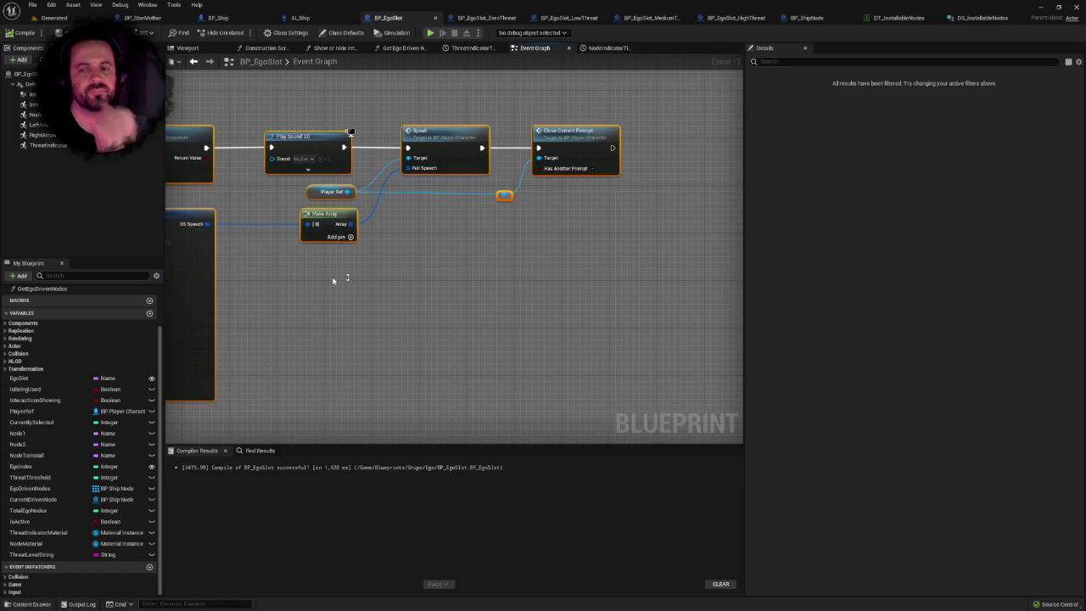
Inspect the Set Sprite and Make DS_Speech nodes, focusing the speech text field.
drag(336, 279, 473, 284)
scroll(475, 254, up, 1)
click(283, 226)
scroll(456, 254, down, 7)
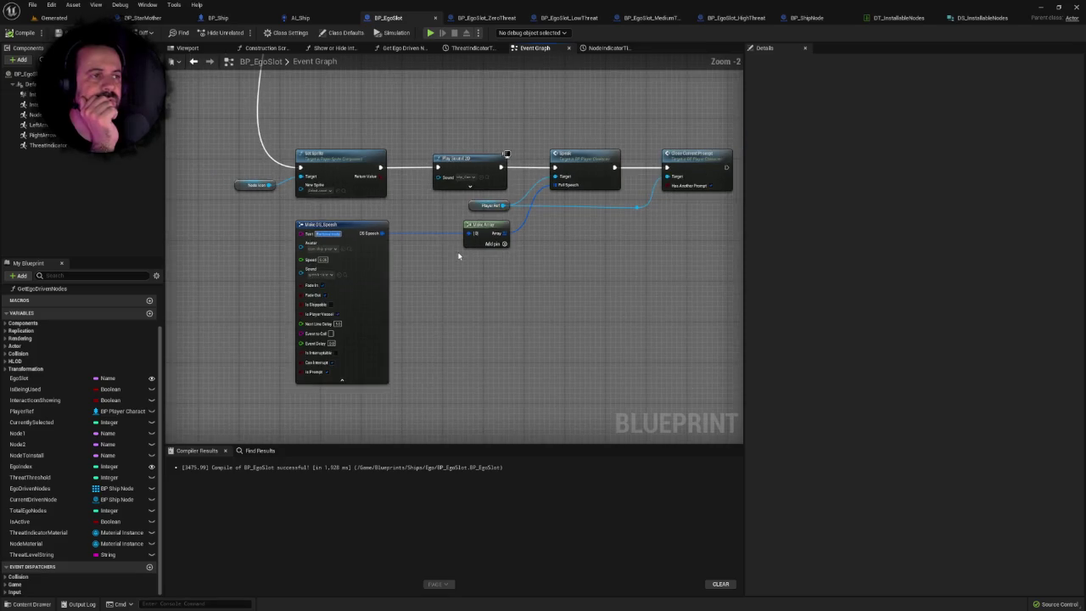
scroll(458, 256, up, 4)
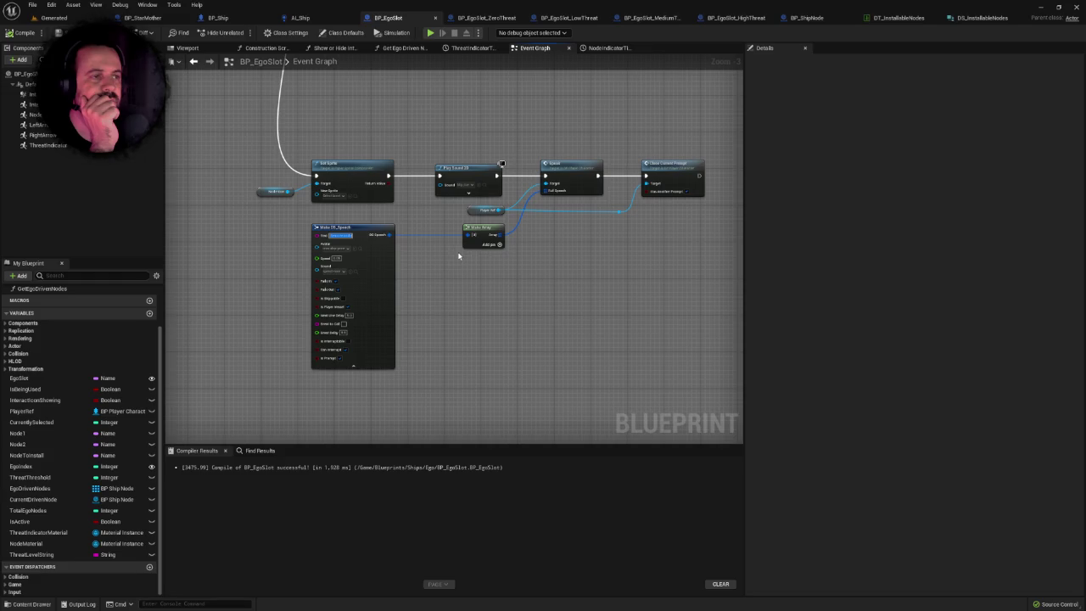
scroll(458, 255, down, 5)
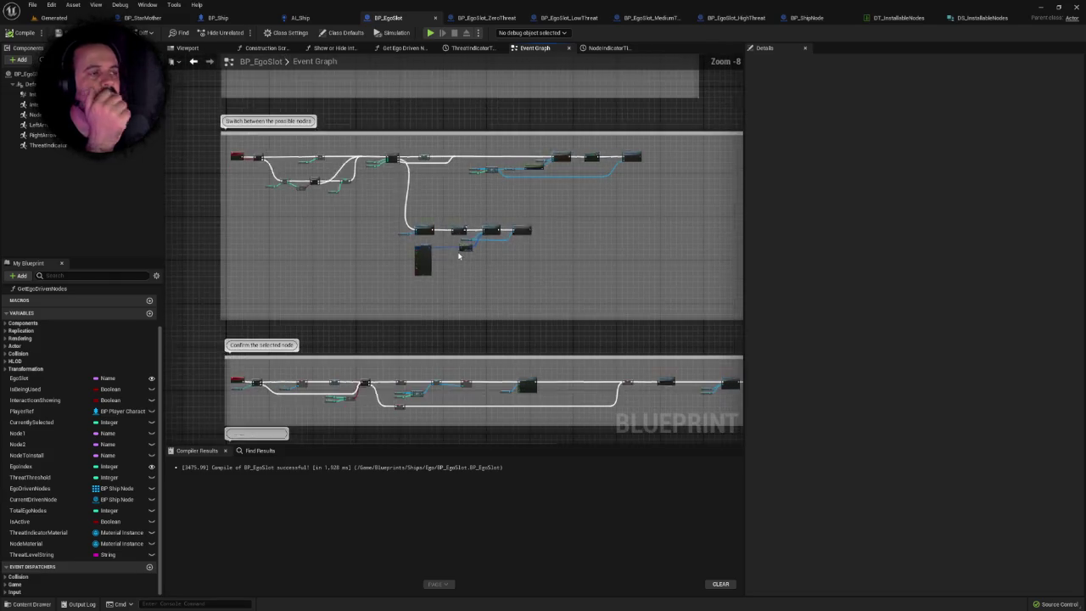
Move the Dialogue handler comment box up and make it taller.
scroll(538, 221, up, 3)
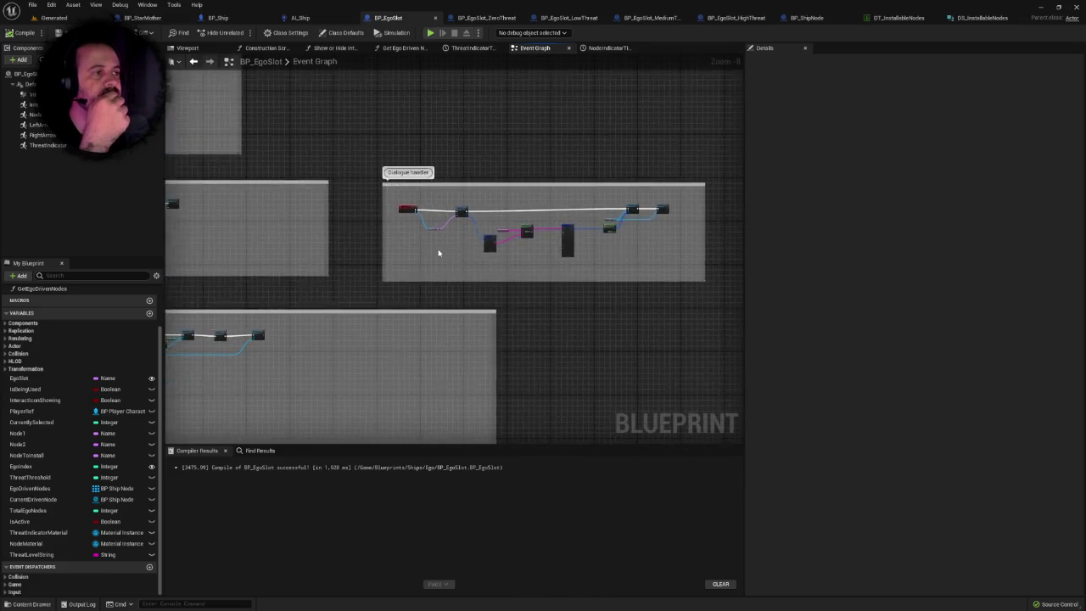
scroll(443, 254, up, 4)
scroll(340, 291, down, 3)
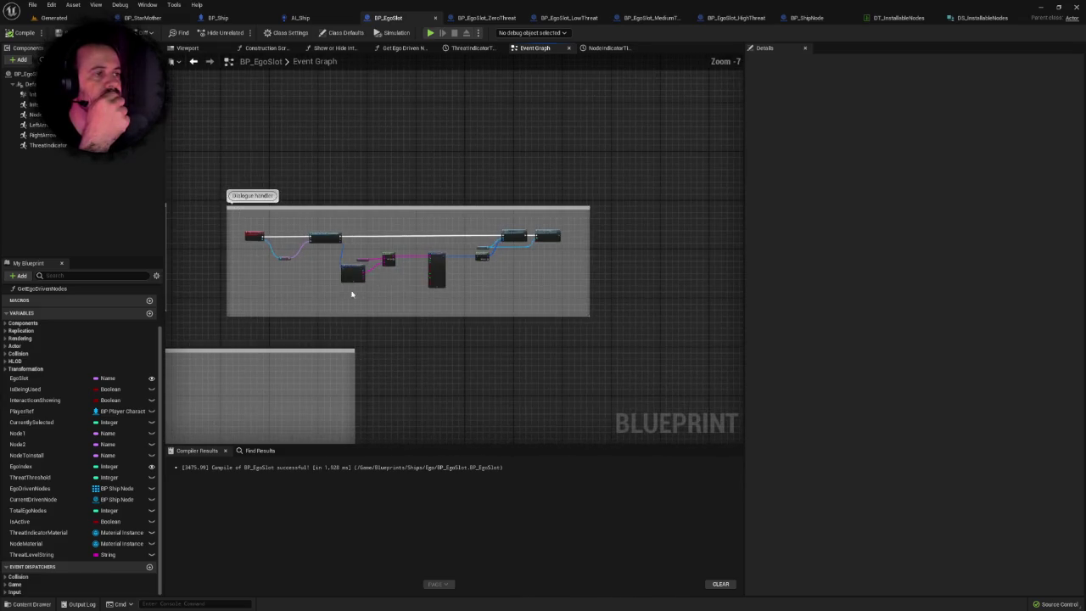
drag(417, 213, 415, 134)
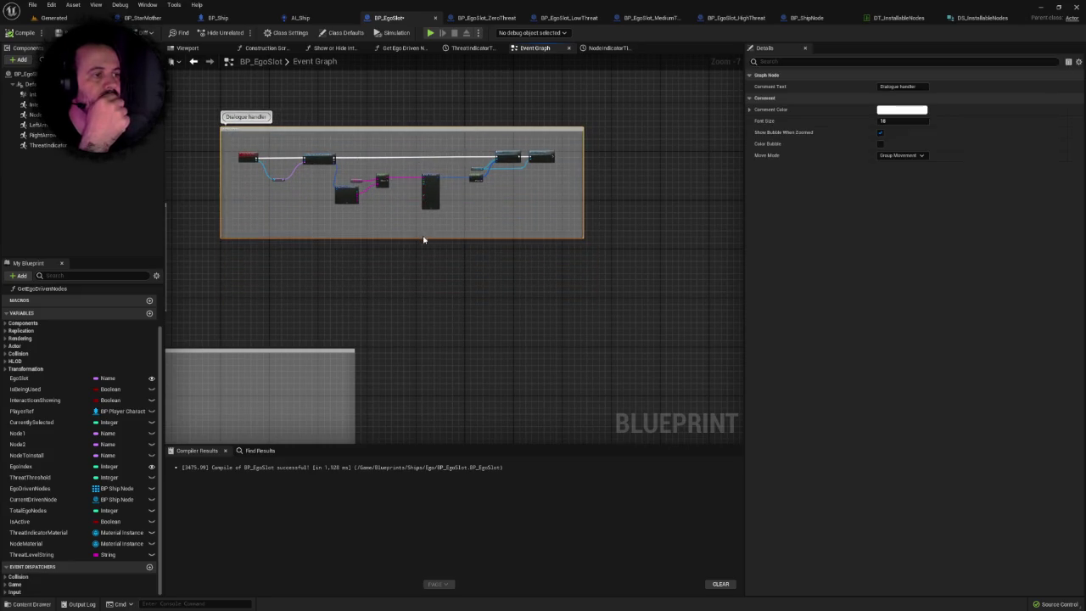
drag(421, 238, 421, 325)
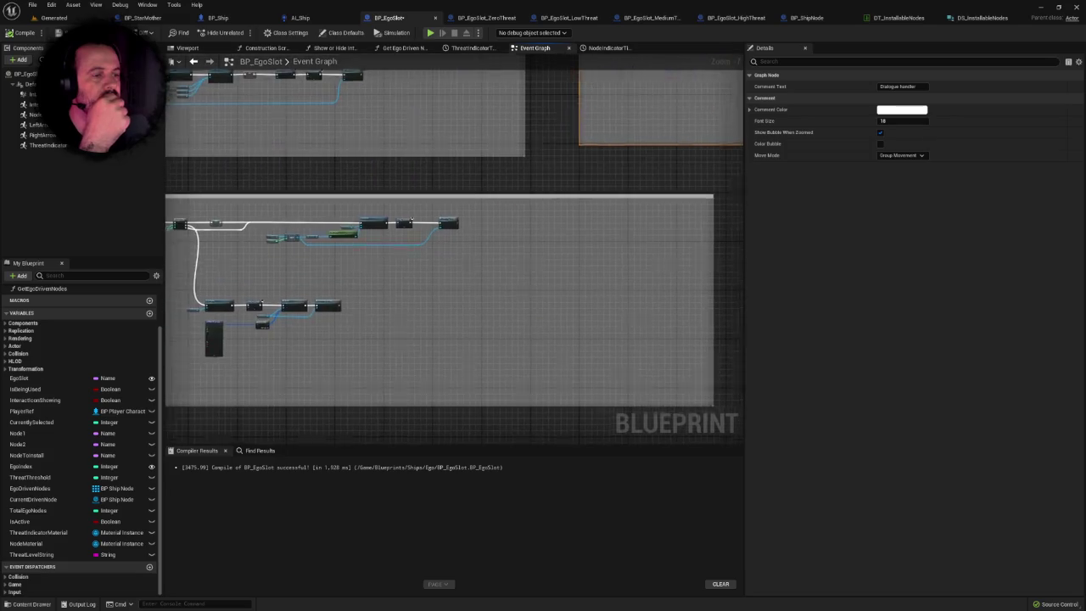
scroll(338, 249, up, 4)
right_click(340, 246)
click(331, 254)
Pan across the lower comment boxes to the Clear Current Prompt node.
scroll(595, 214, down, 5)
scroll(595, 214, up, 3)
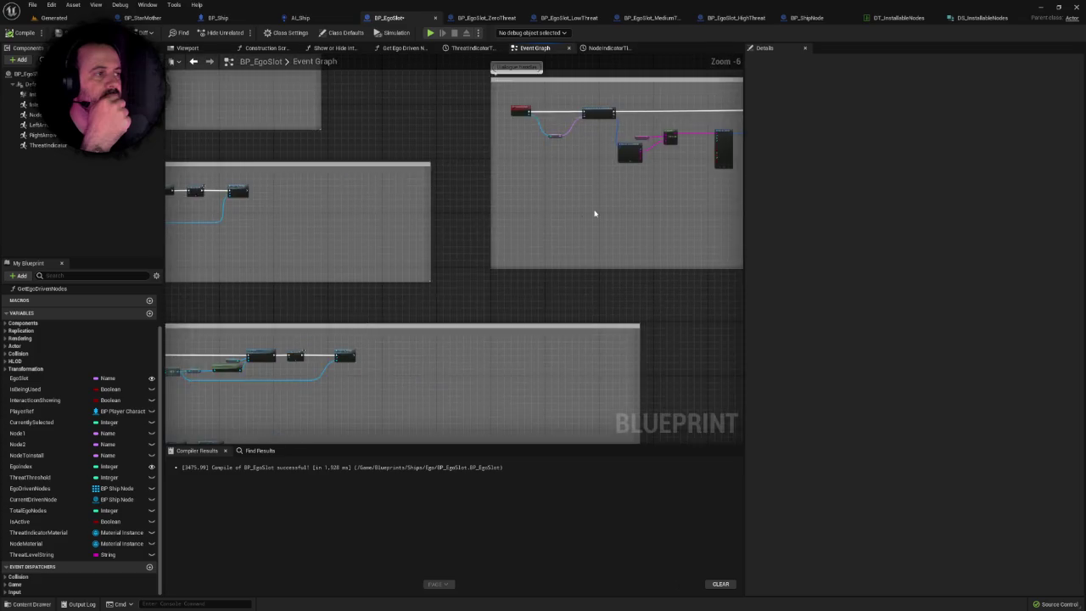
drag(595, 213, 505, 247)
drag(459, 285, 409, 93)
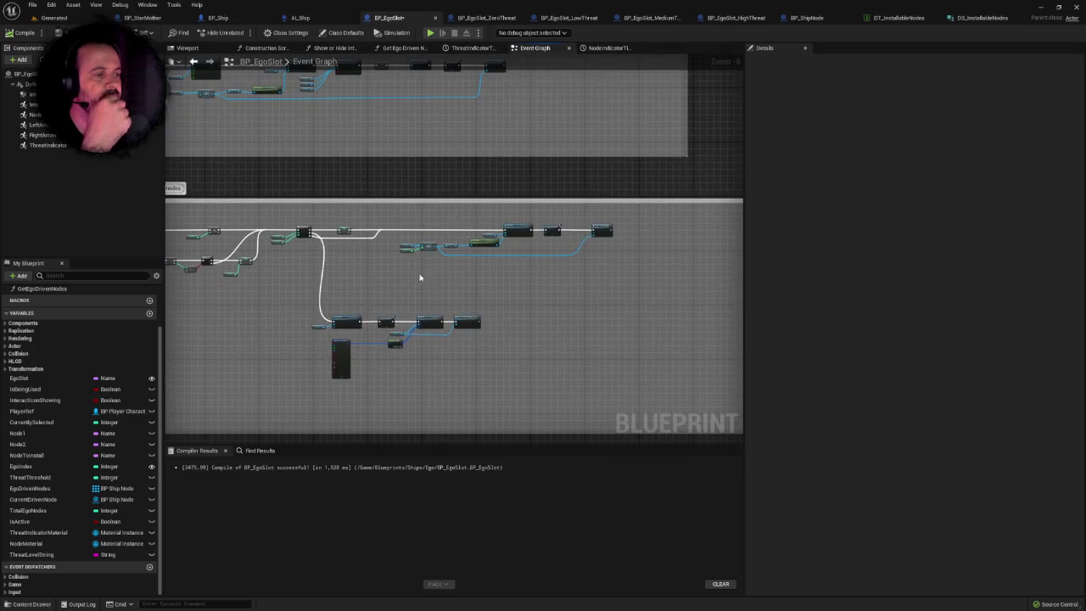
scroll(419, 278, up, 3)
drag(547, 195, 472, 187)
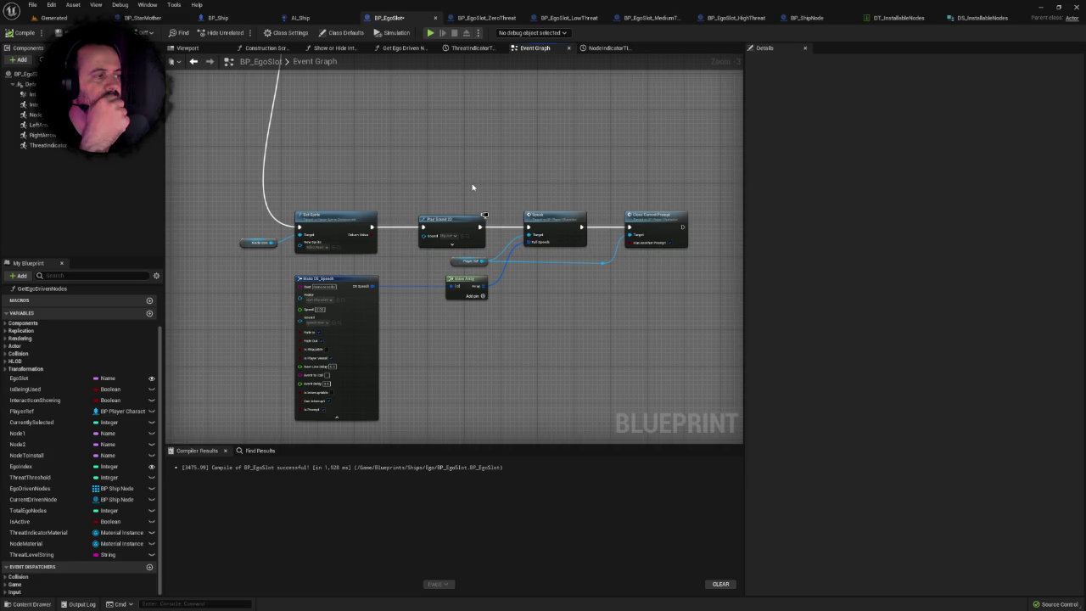
scroll(472, 186, down, 6)
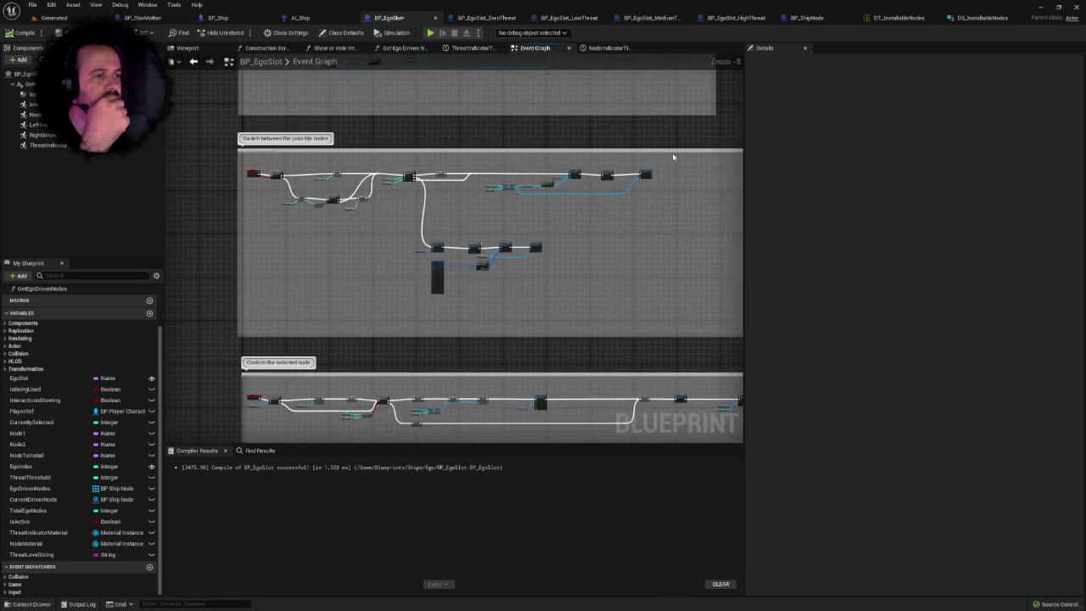
scroll(527, 231, up, 5)
scroll(438, 240, up, 1)
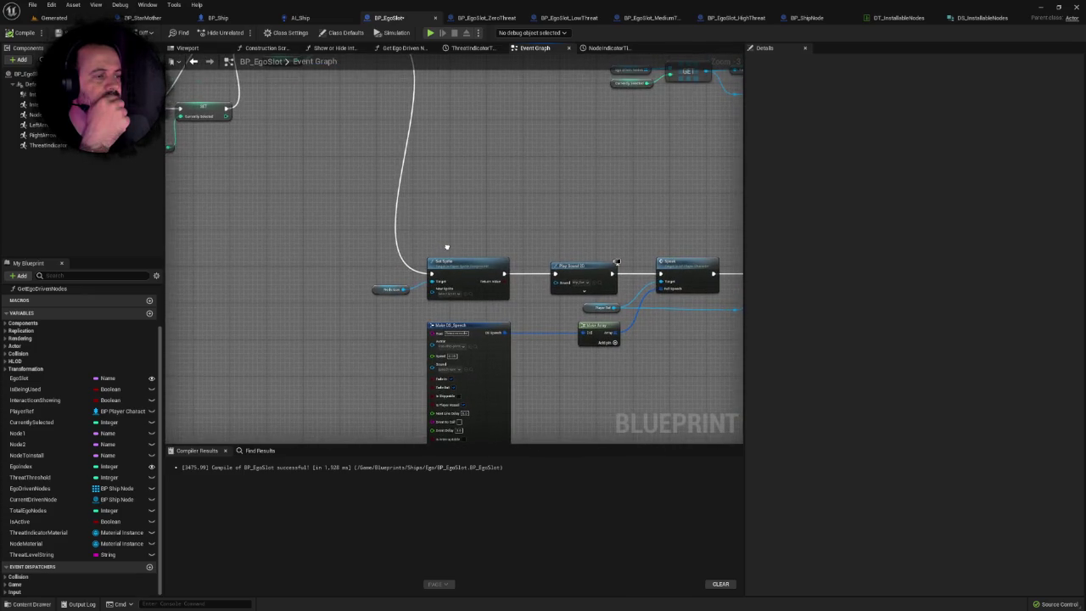
Select the threat-level Append node together with its Threat Level String input.
drag(439, 245, 315, 245)
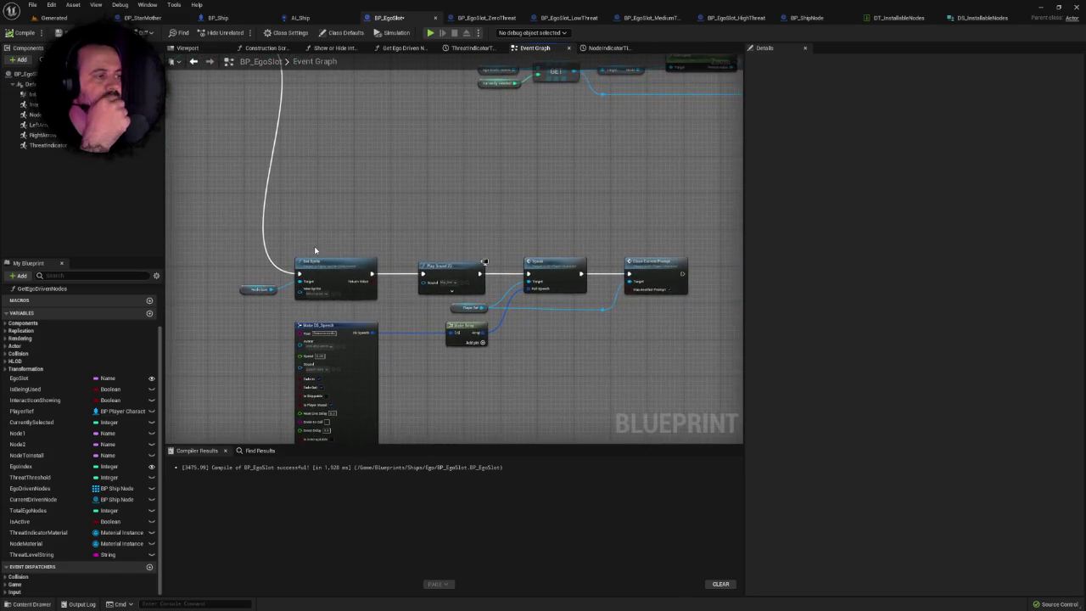
scroll(473, 224, down, 6)
scroll(271, 339, up, 3)
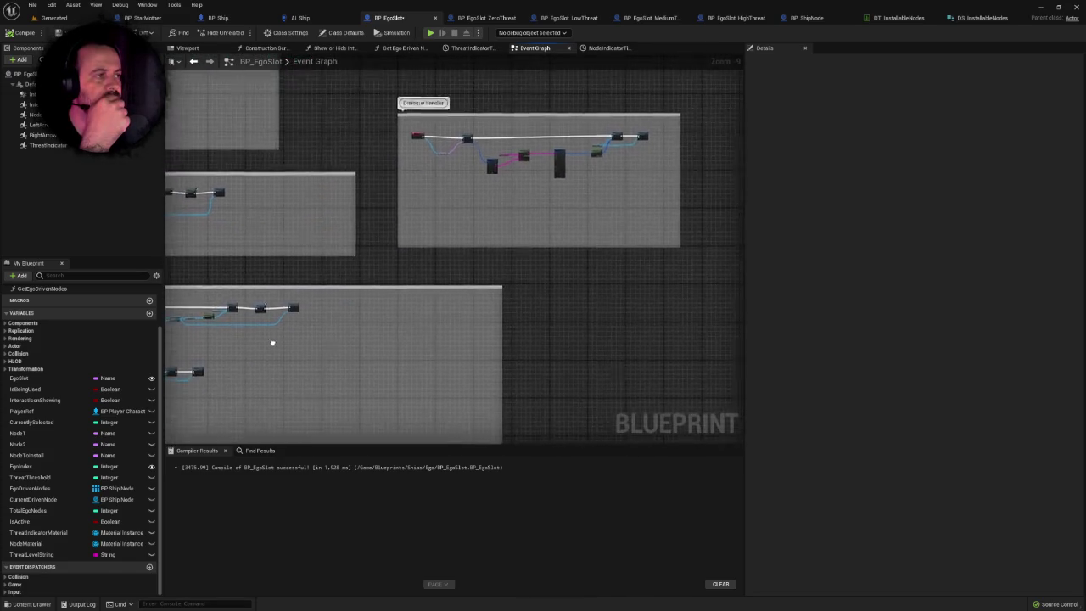
scroll(512, 233, up, 2)
scroll(541, 243, down, 2)
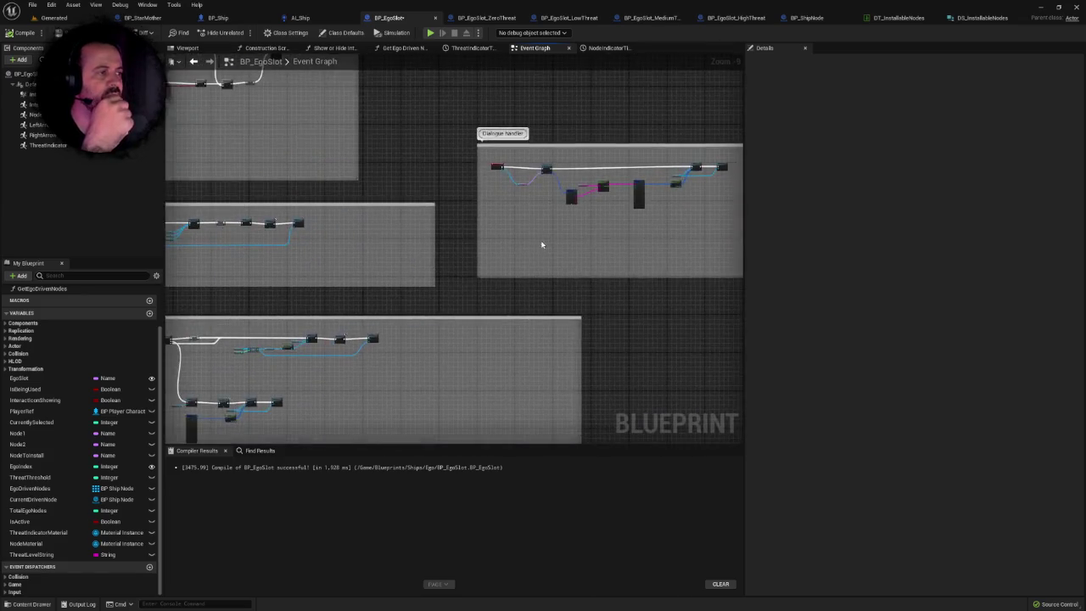
scroll(435, 286, up, 1)
scroll(435, 286, up, 2)
drag(303, 173, 441, 289)
drag(439, 221, 433, 208)
scroll(433, 206, down, 5)
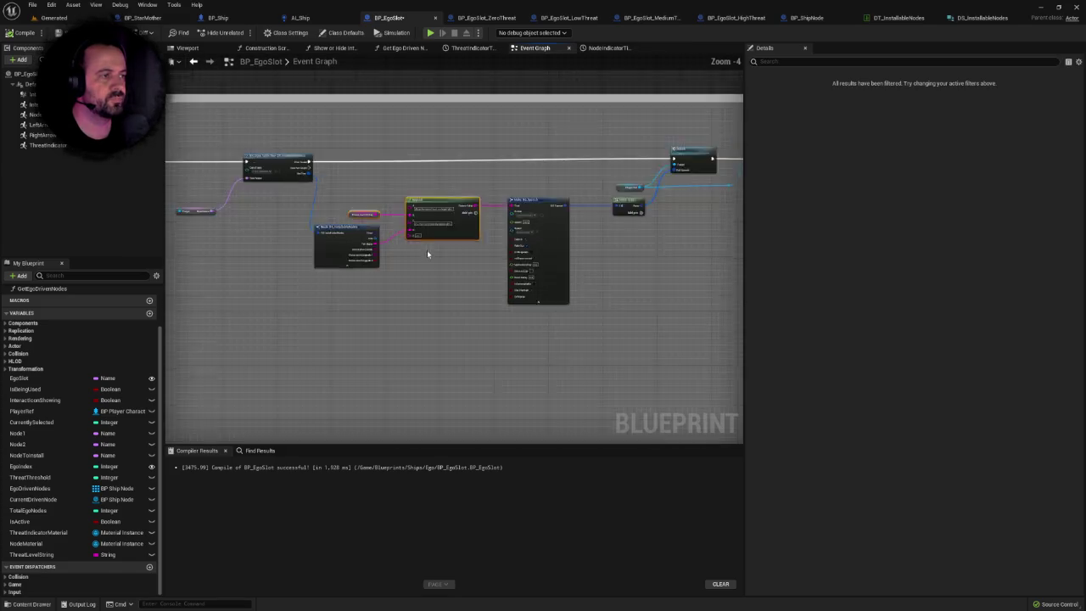
scroll(557, 226, up, 4)
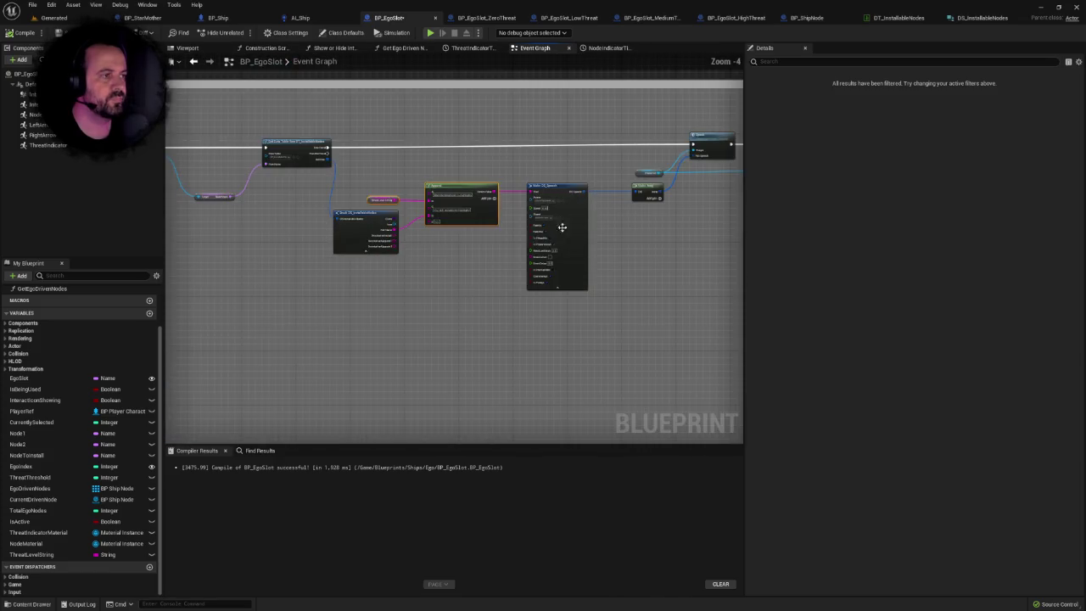
drag(384, 165, 434, 201)
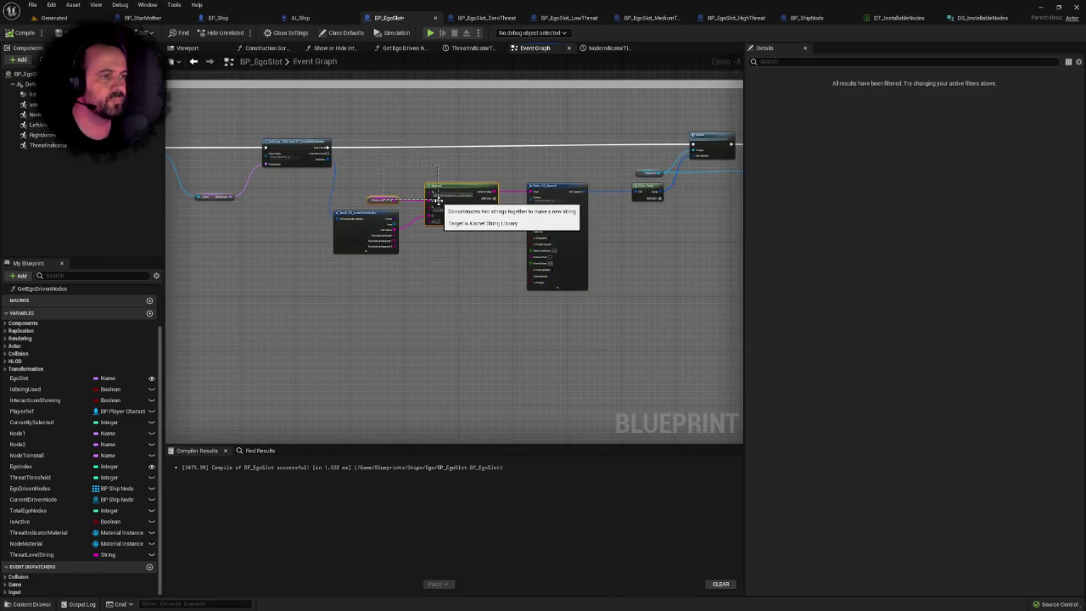
Paste the Append and Threat Level String nodes beside the dialogue speech nodes.
scroll(424, 317, down, 5)
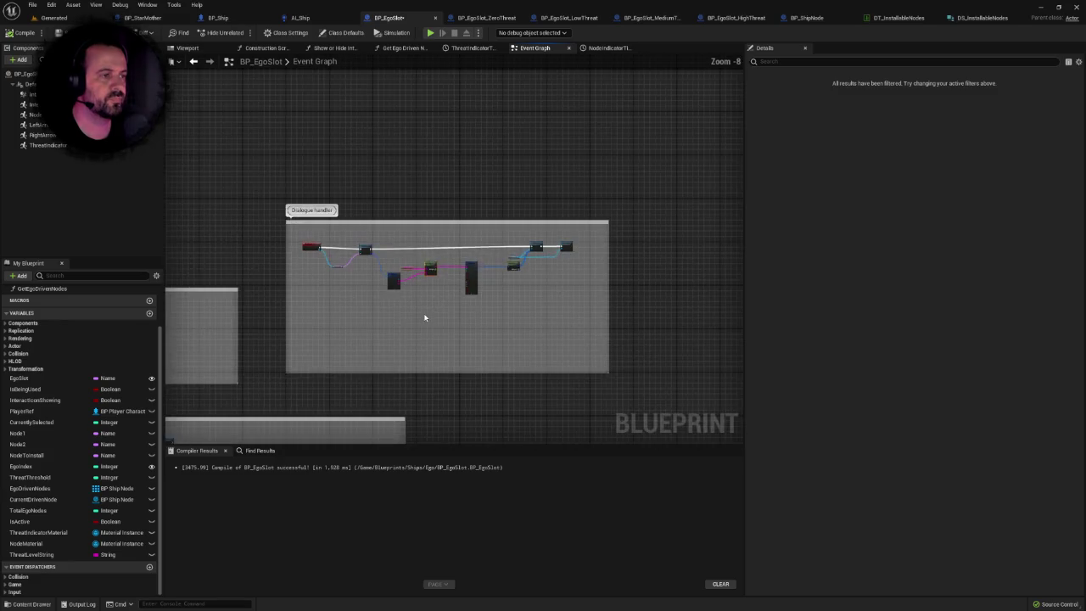
scroll(424, 314, up, 3)
scroll(593, 170, down, 2)
scroll(507, 231, up, 5)
mouse_move(507, 231)
mouse_down()
mouse_move(401, 267)
mouse_move(332, 222)
mouse_up()
key(ctrl+v)
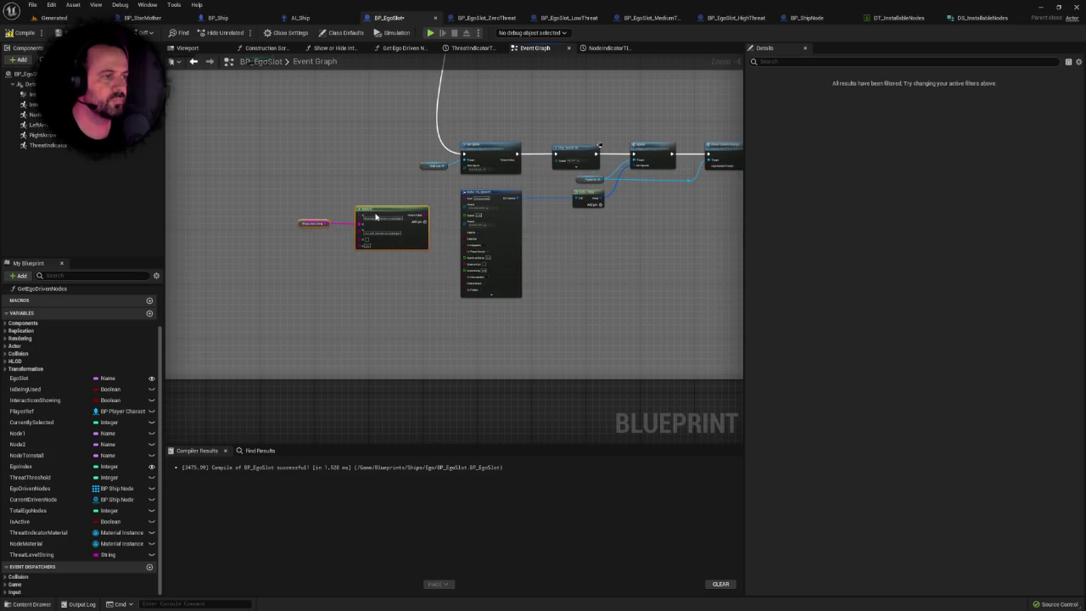
Place the pasted nodes beside Make DS_Speech and wire Append's result into its Text.
scroll(492, 236, up, 3)
drag(492, 236, 598, 219)
drag(378, 179, 366, 164)
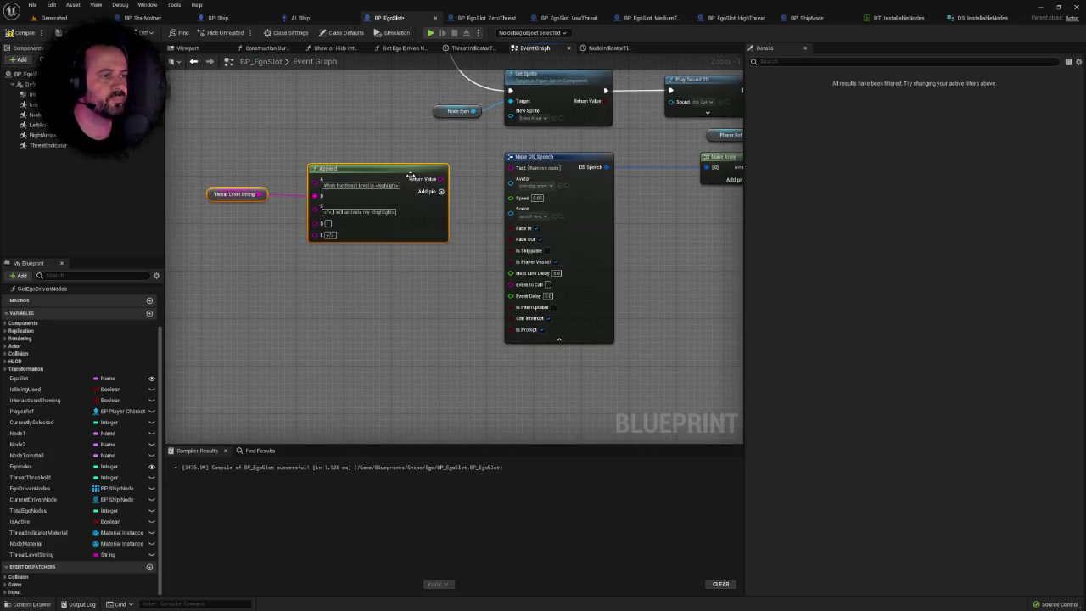
drag(441, 181, 520, 173)
drag(412, 174, 418, 163)
scroll(443, 299, up, 1)
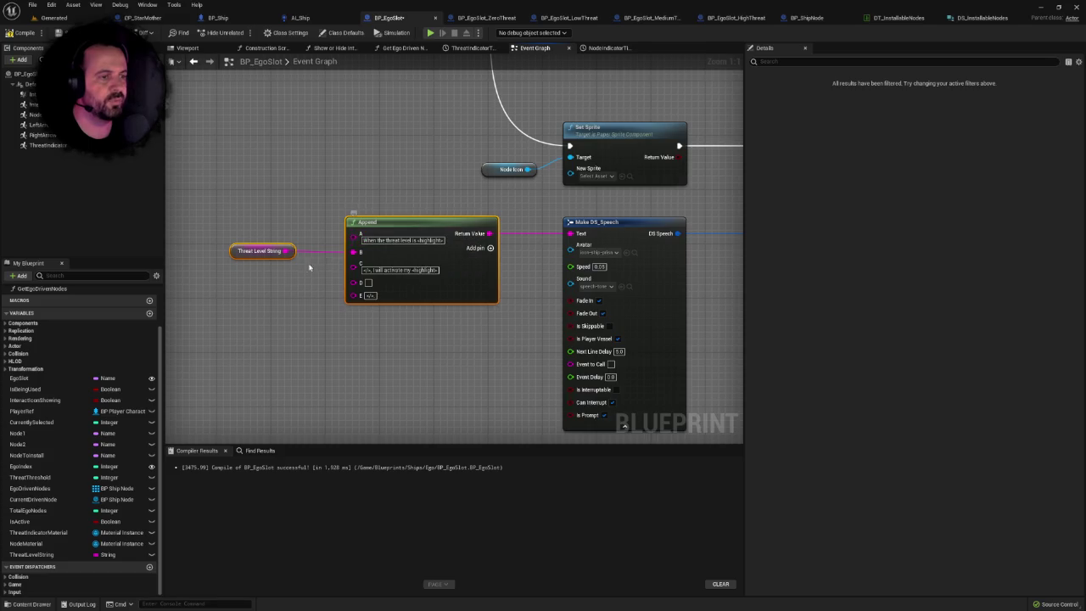
Remove Append pins E and D and start rewriting pin C to 'nothing will happen.'.
click(276, 256)
click(342, 293)
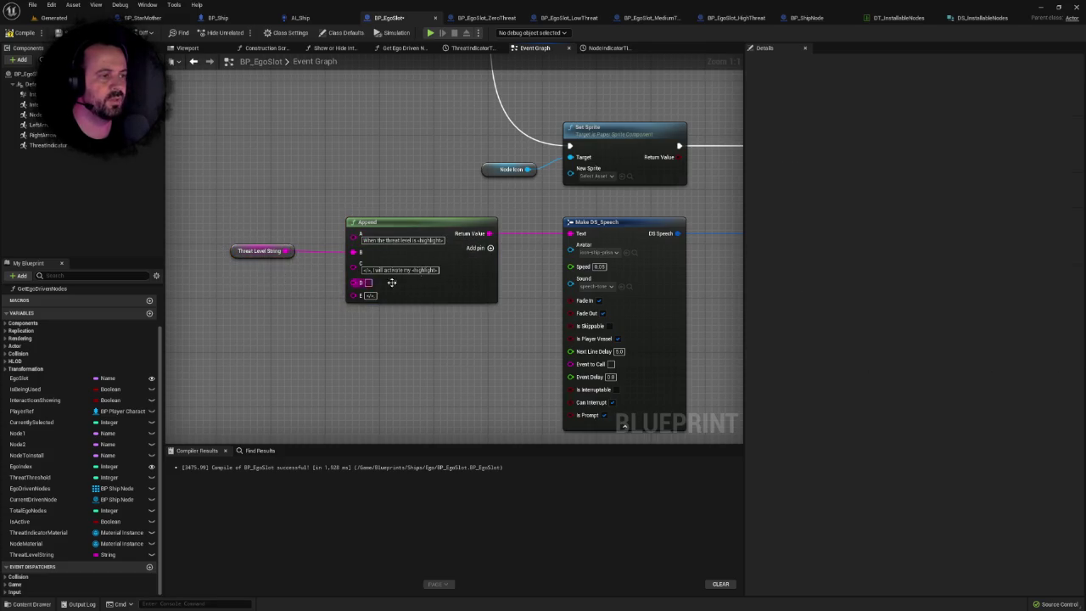
right_click(355, 283)
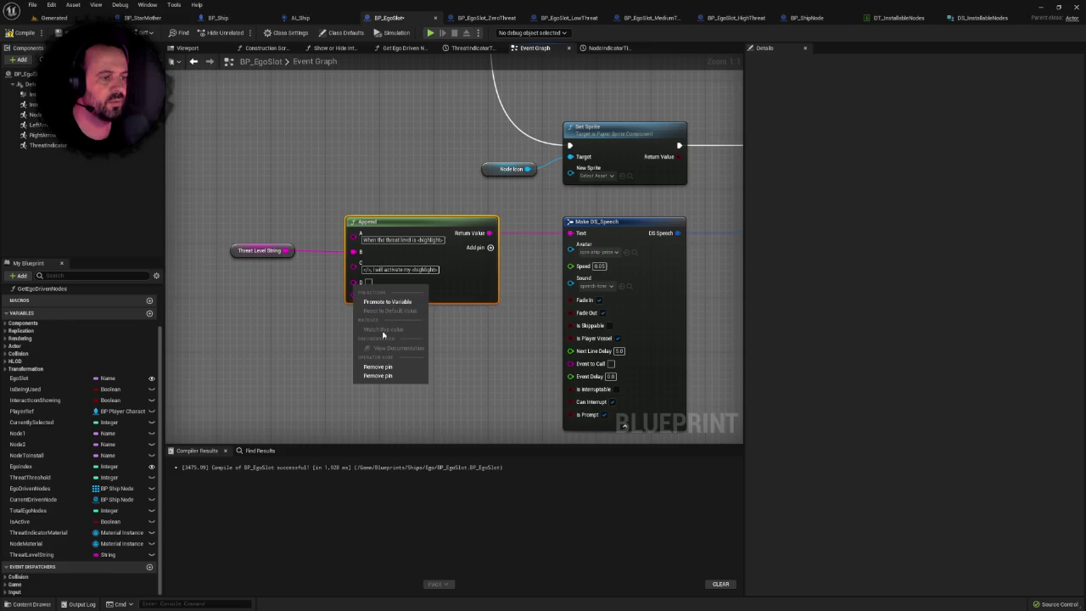
click(378, 375)
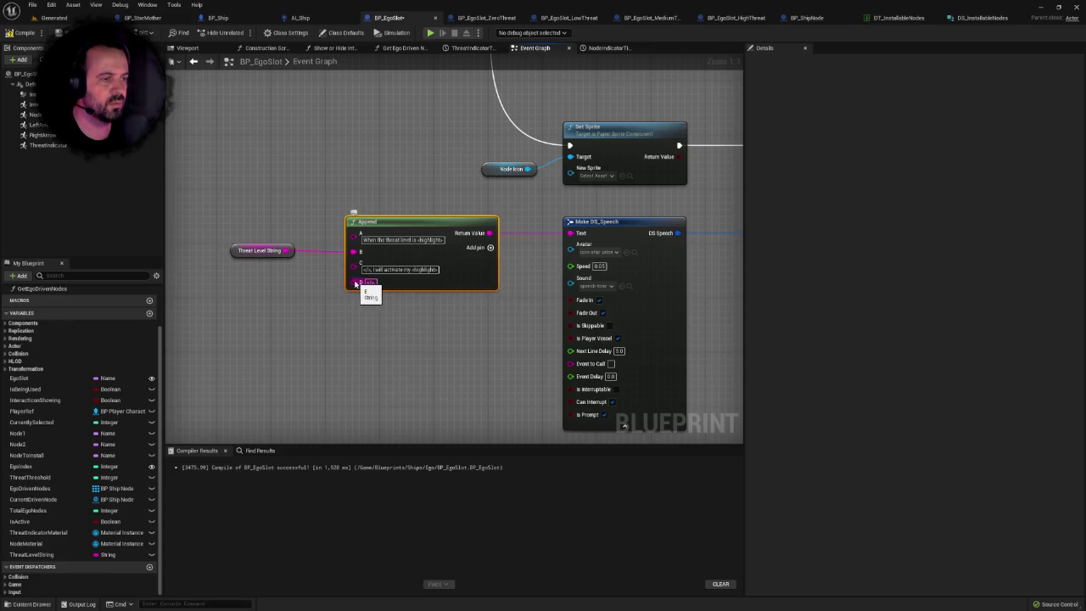
right_click(355, 285)
click(390, 365)
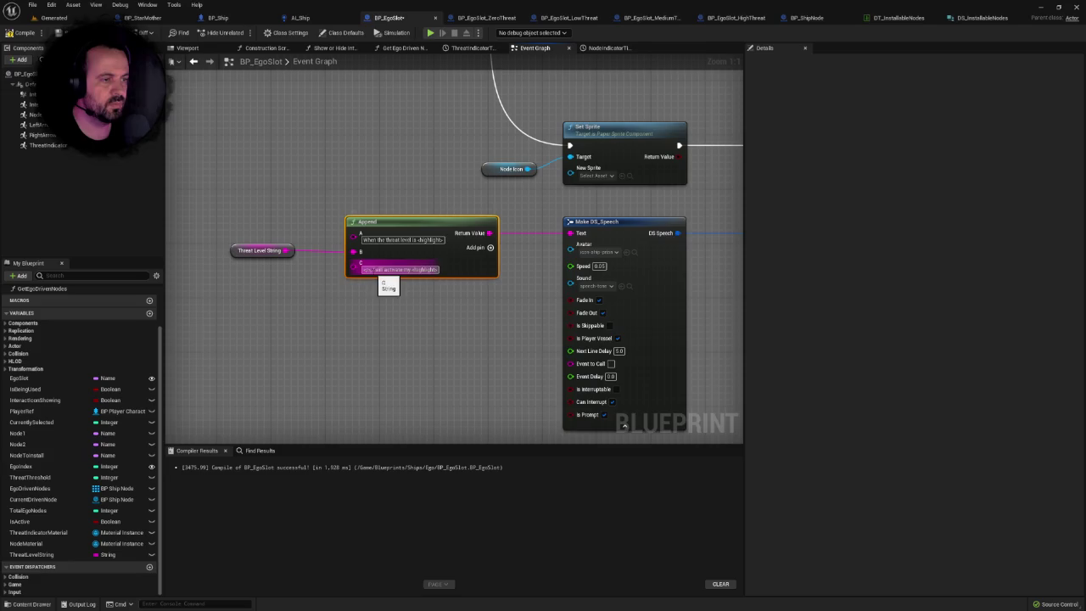
text(nothing wil)
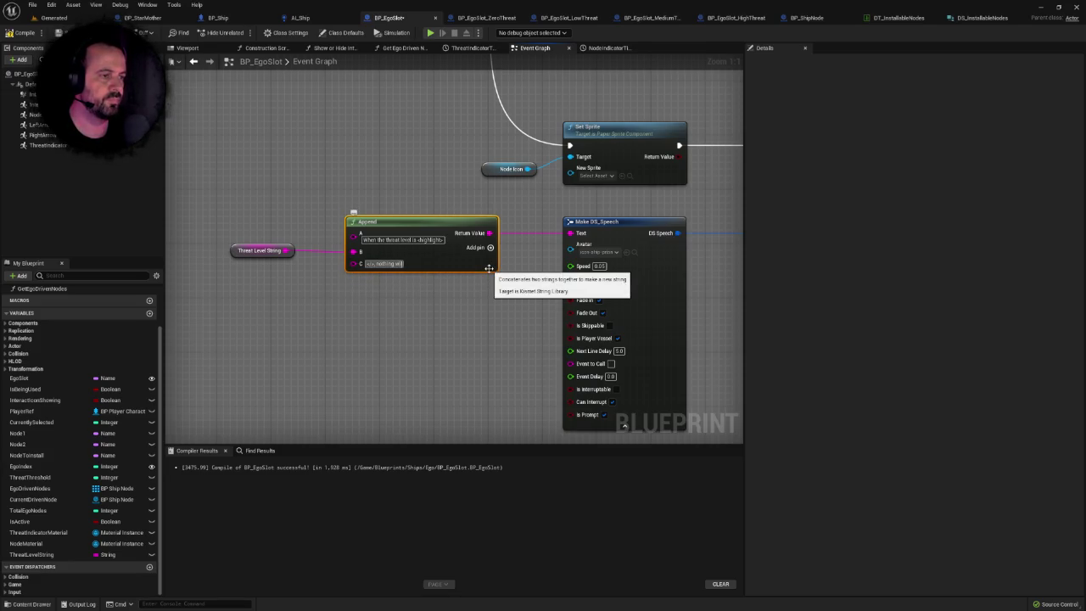
text(l happen.)
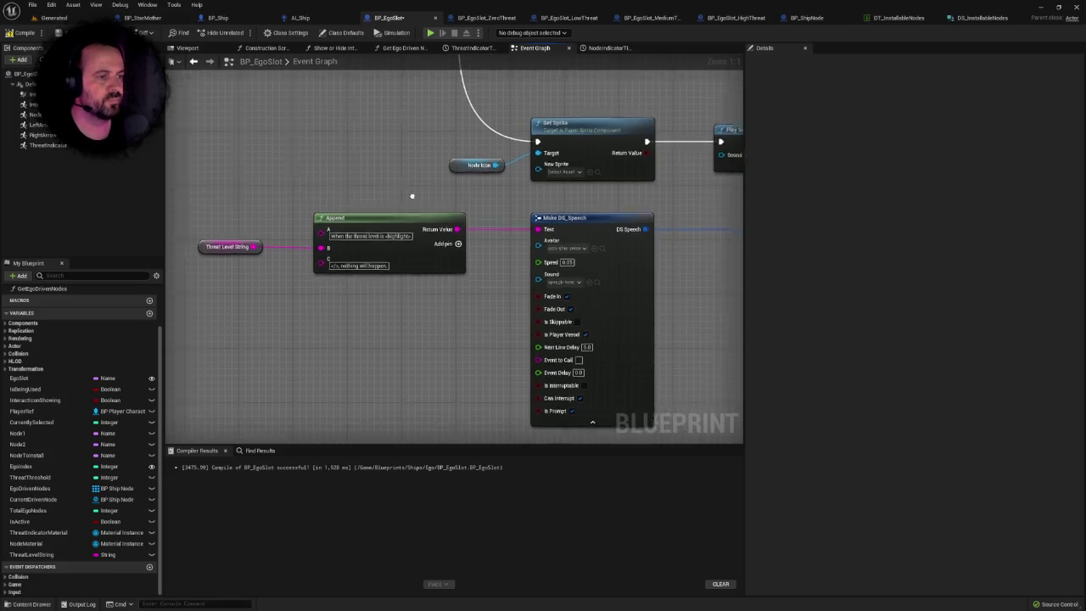
Compile and save BP_EgoSlot, then check the Threat Level String node.
scroll(396, 194, down, 1)
drag(337, 210, 322, 213)
key(ctrl+s)
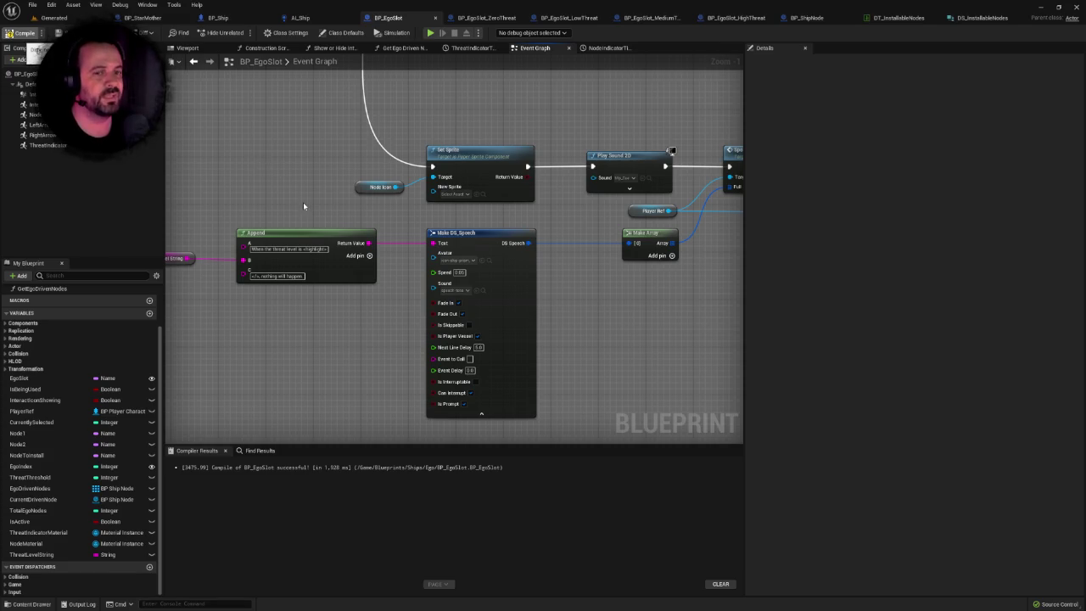
drag(246, 208, 314, 200)
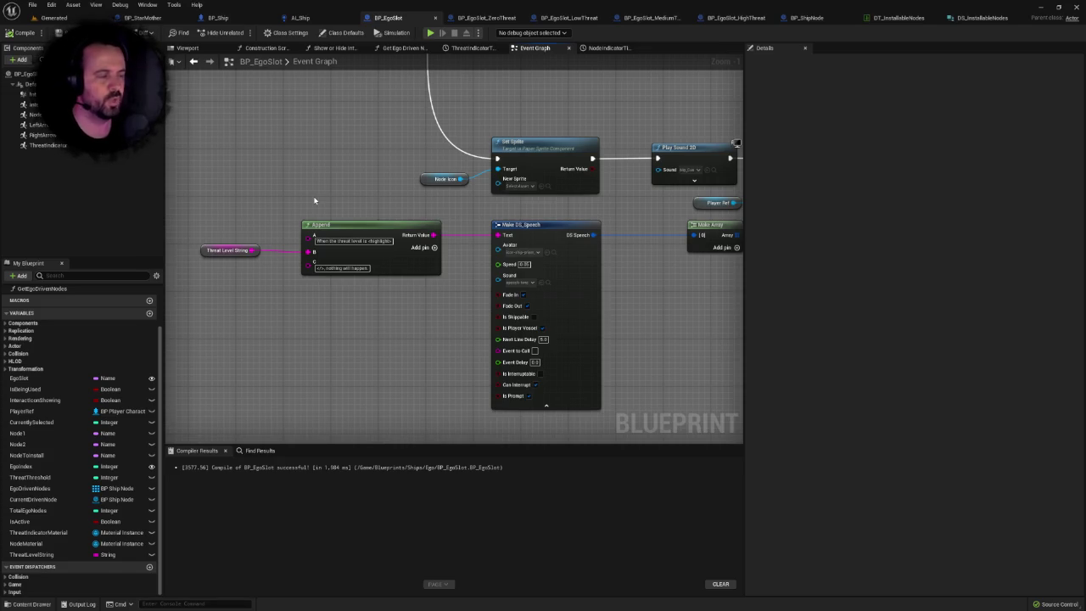
click(243, 246)
click(363, 212)
Review the new string, Append and speech nodes, then switch to the running Generated session.
scroll(363, 211, up, 1)
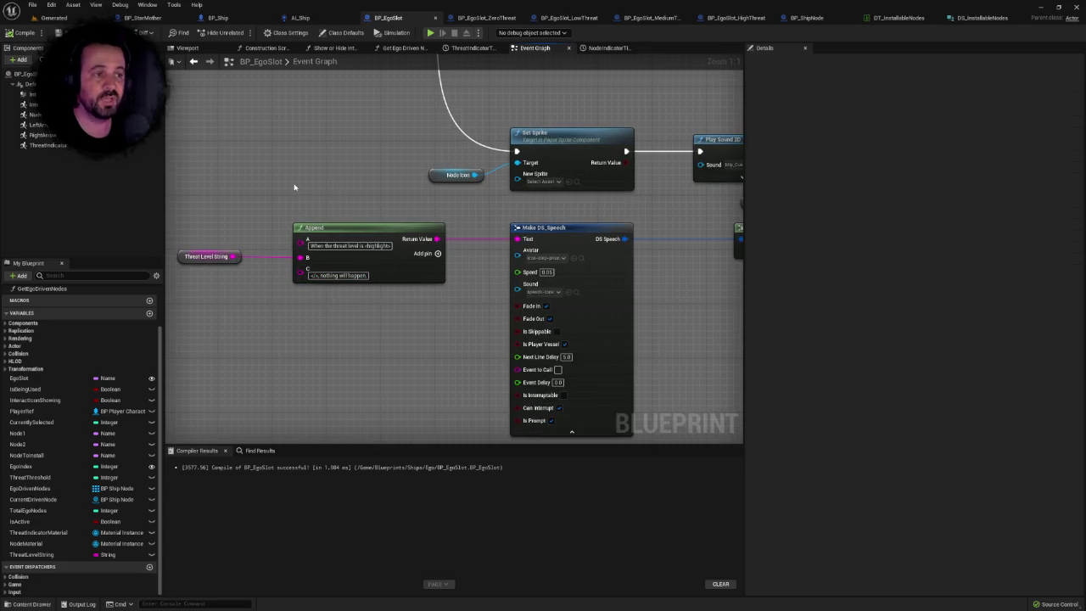
drag(316, 192, 357, 199)
drag(221, 210, 536, 277)
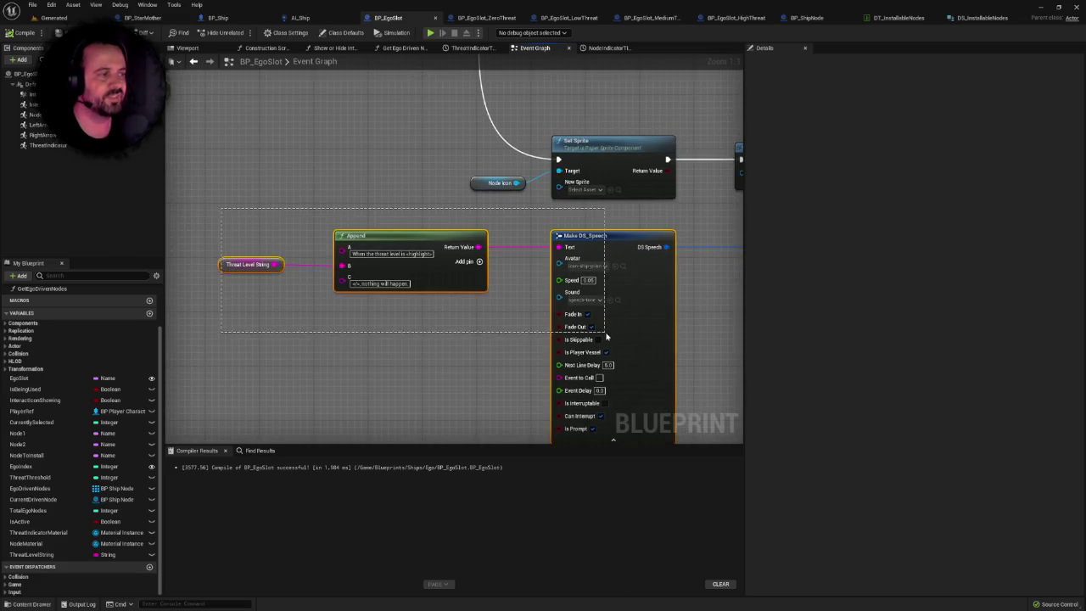
click(536, 276)
scroll(536, 273, down, 2)
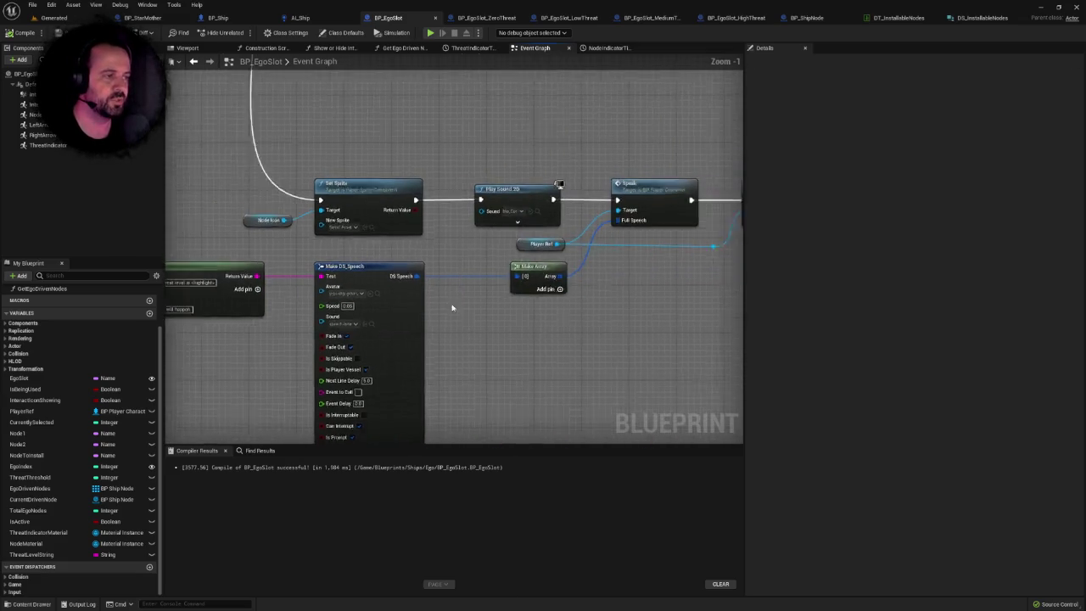
click(63, 21)
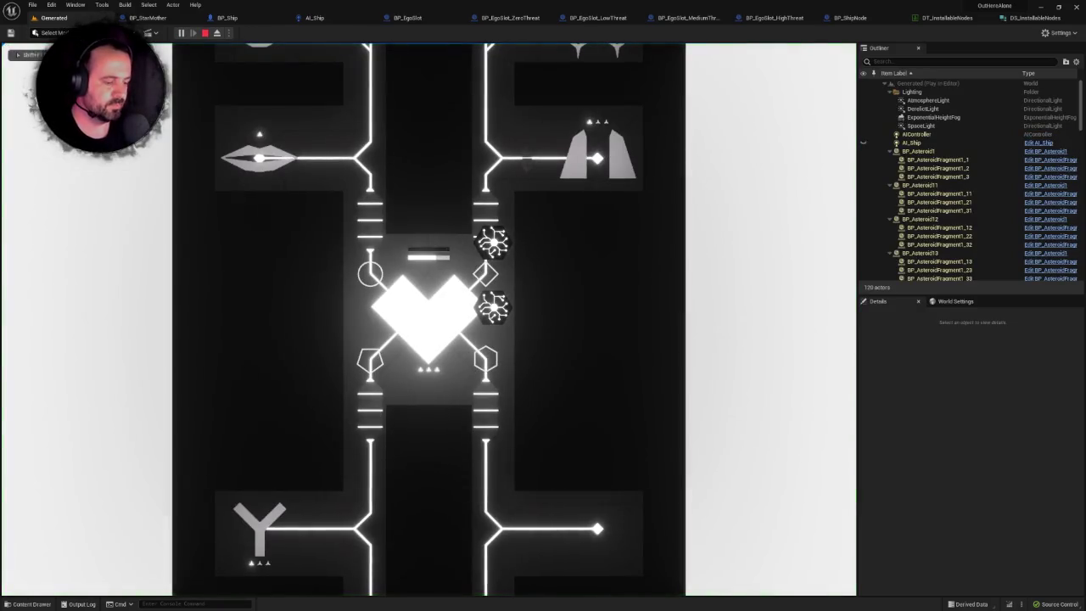
Go fullscreen with F11 and walk the character along the node path, installing a node.
key(F11)
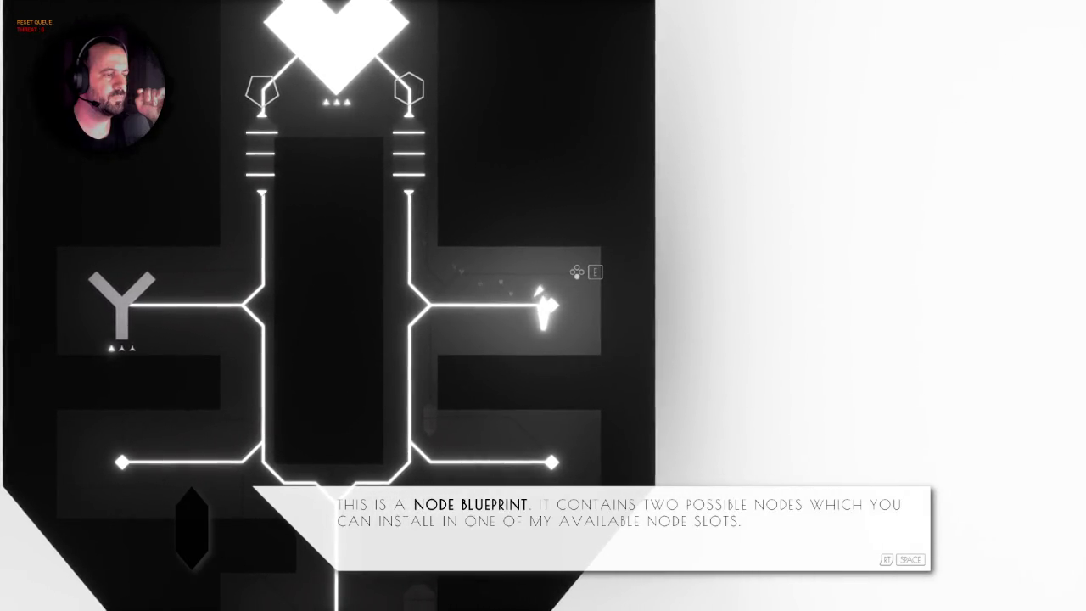
key(a)
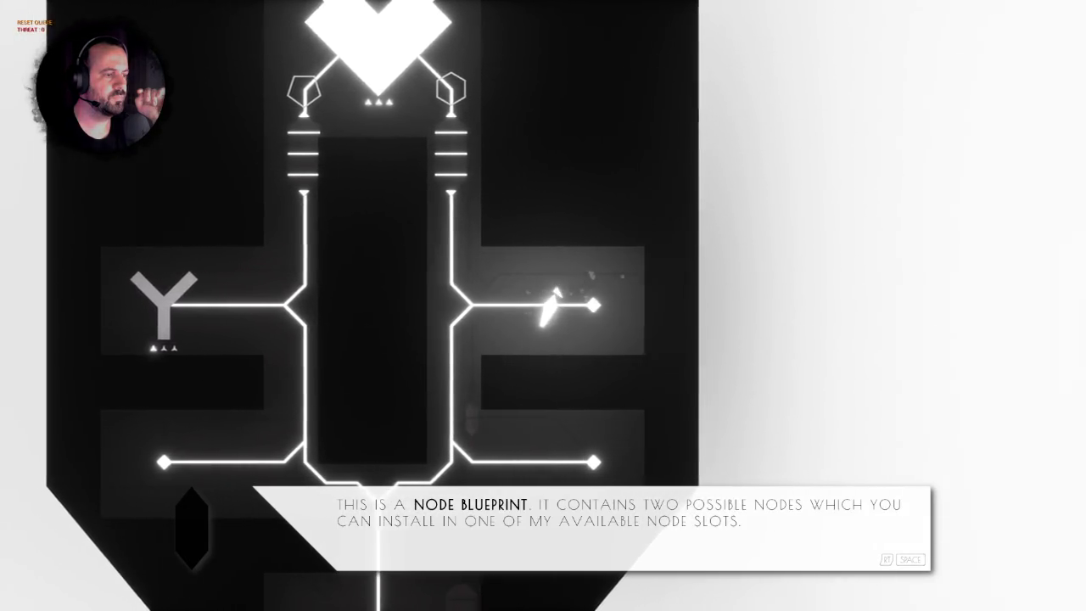
key(space)
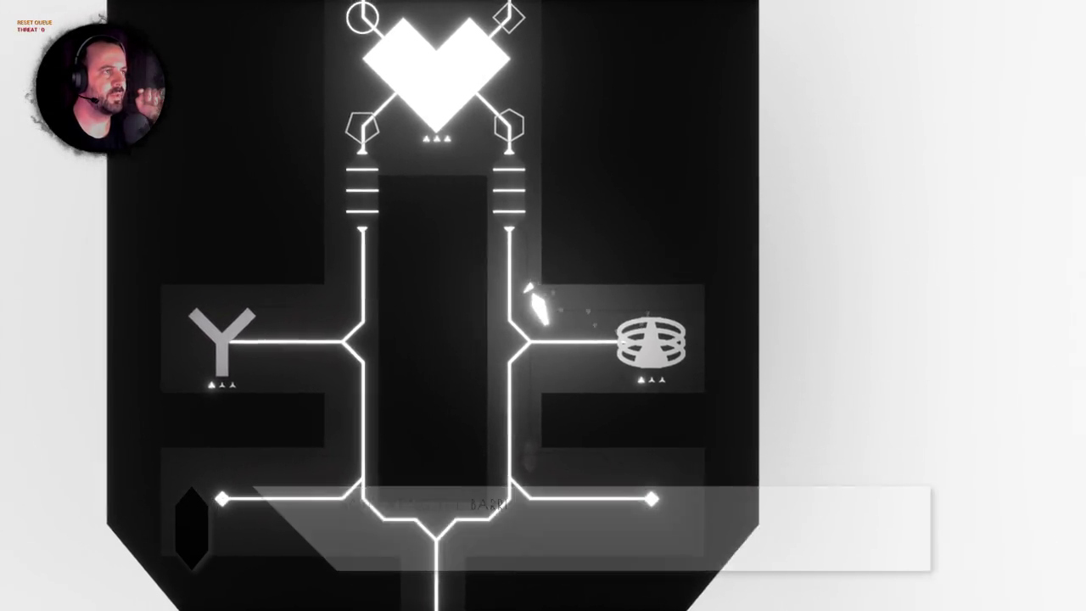
key(w)
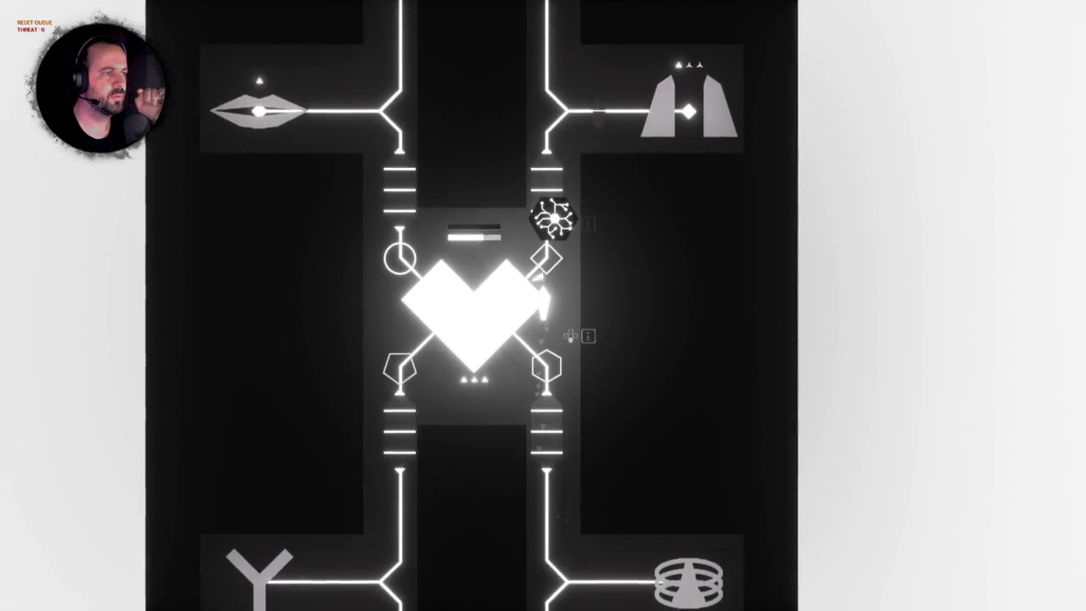
key(s)
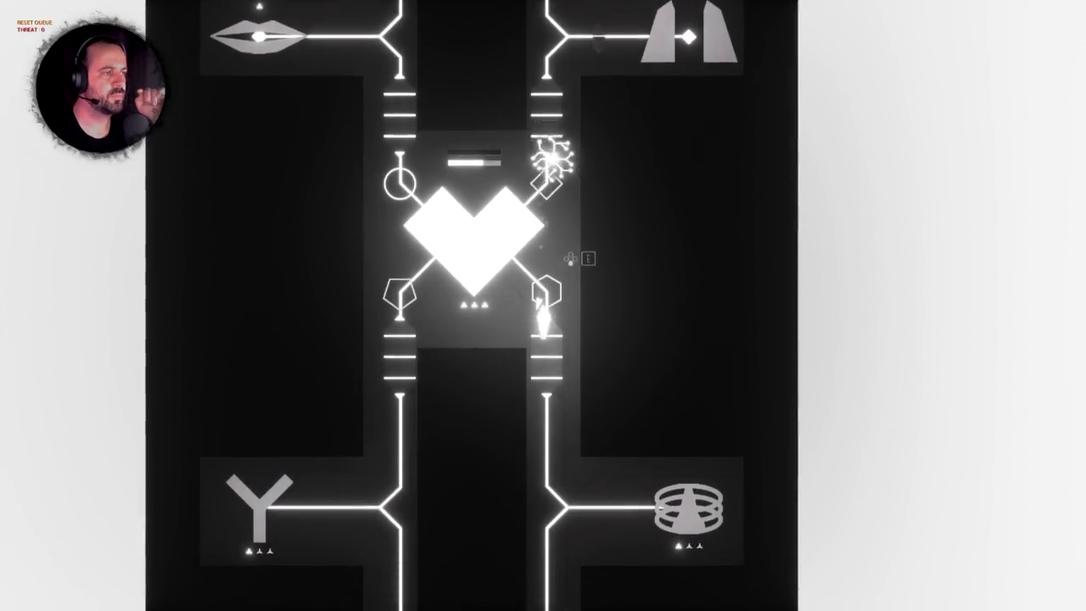
Steer along the lower-right branch to the heart's left side, then stop Play in Editor.
key(s)
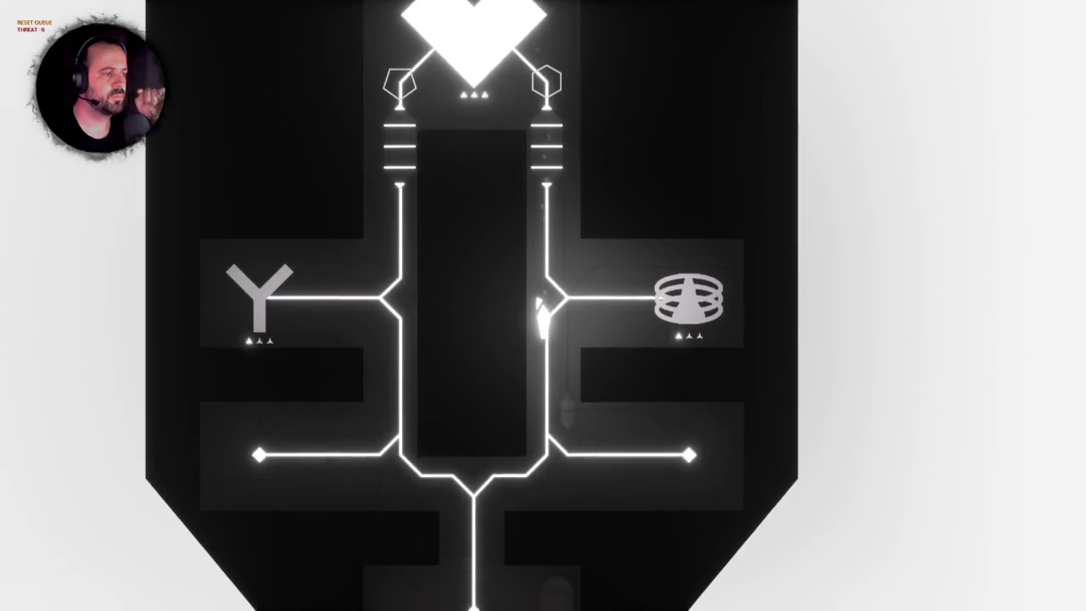
key(d)
key(d)
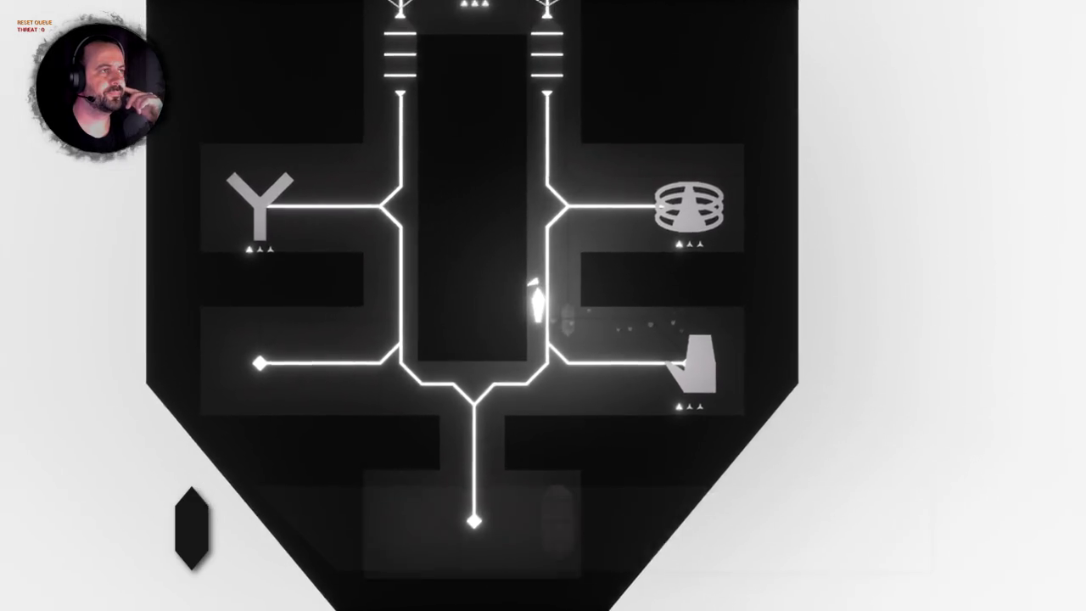
key(w)
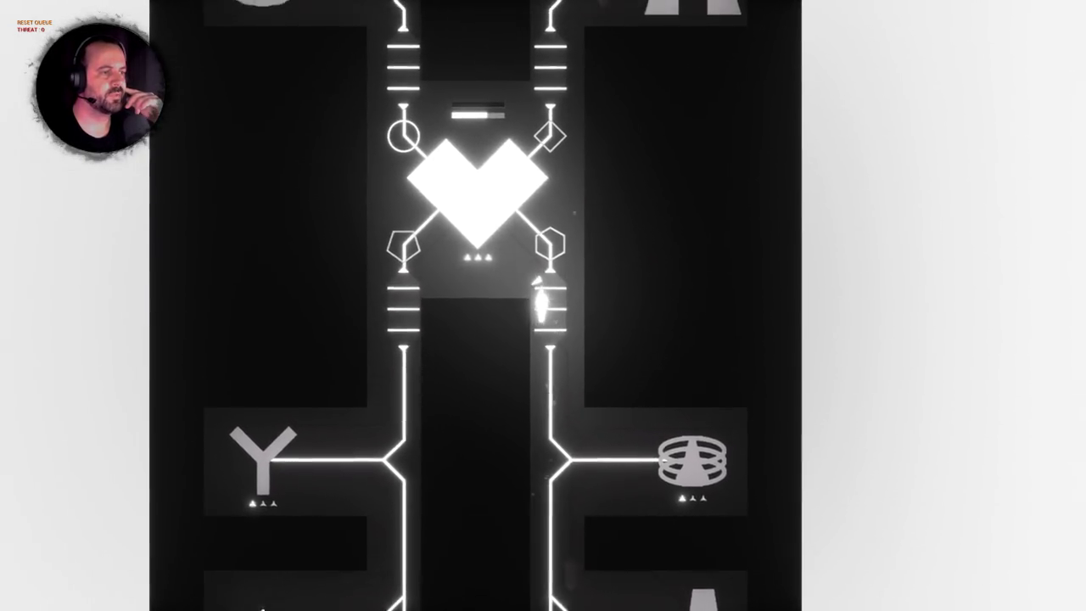
key(a)
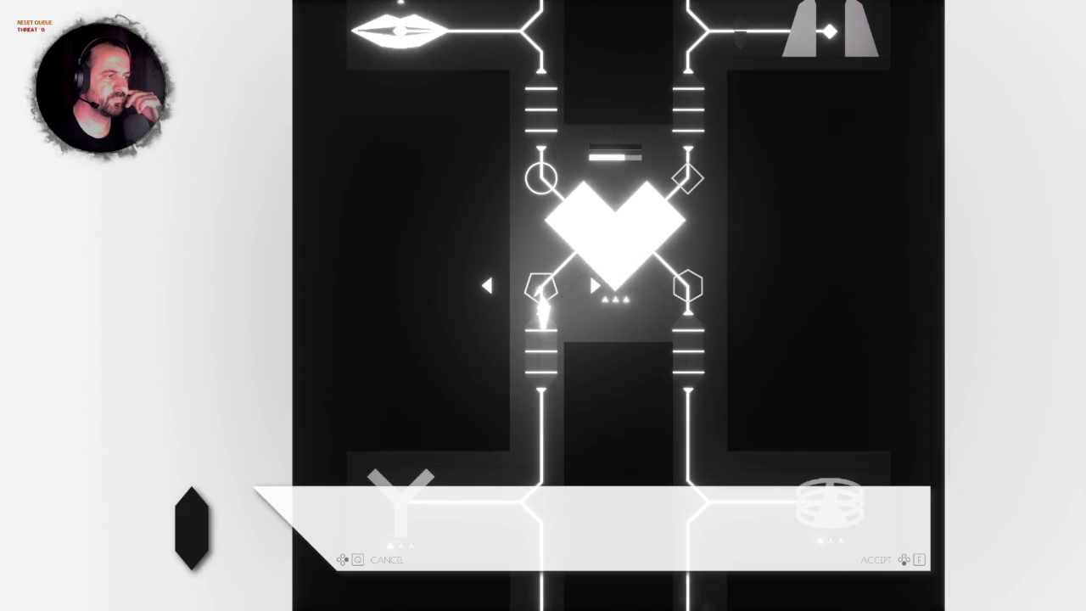
key(Escape)
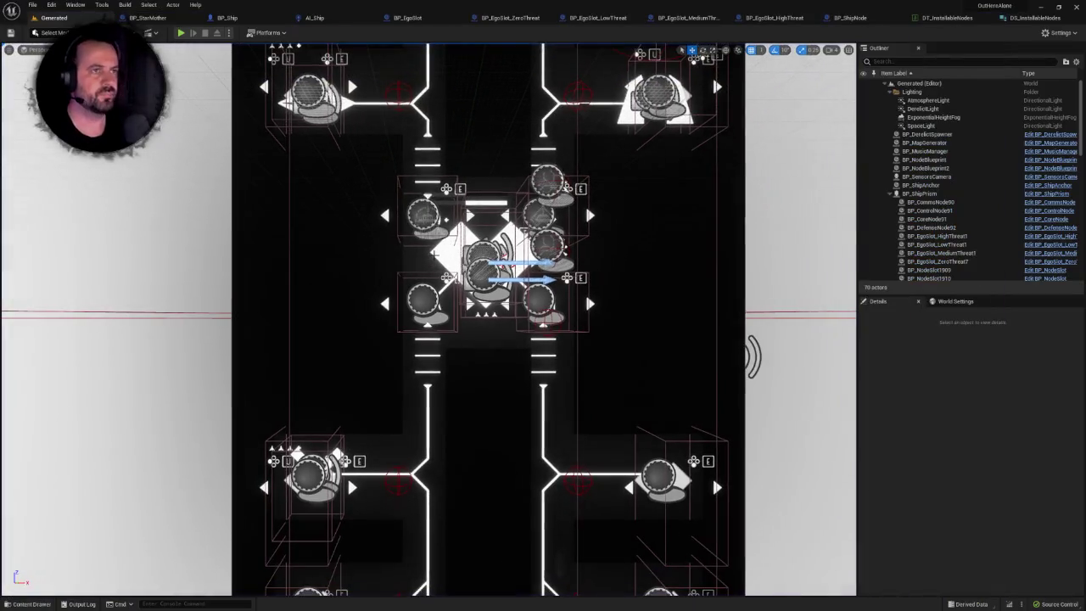
Switch to the BP_EgoSlot event graph and pan to the Play Sound 2D and trigger nodes.
click(611, 18)
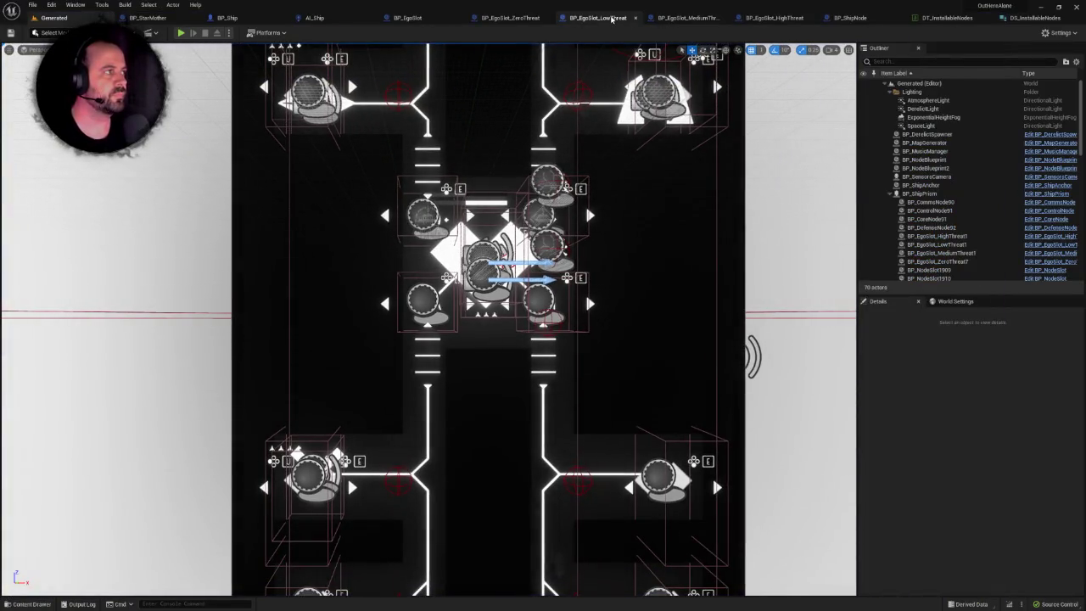
click(407, 18)
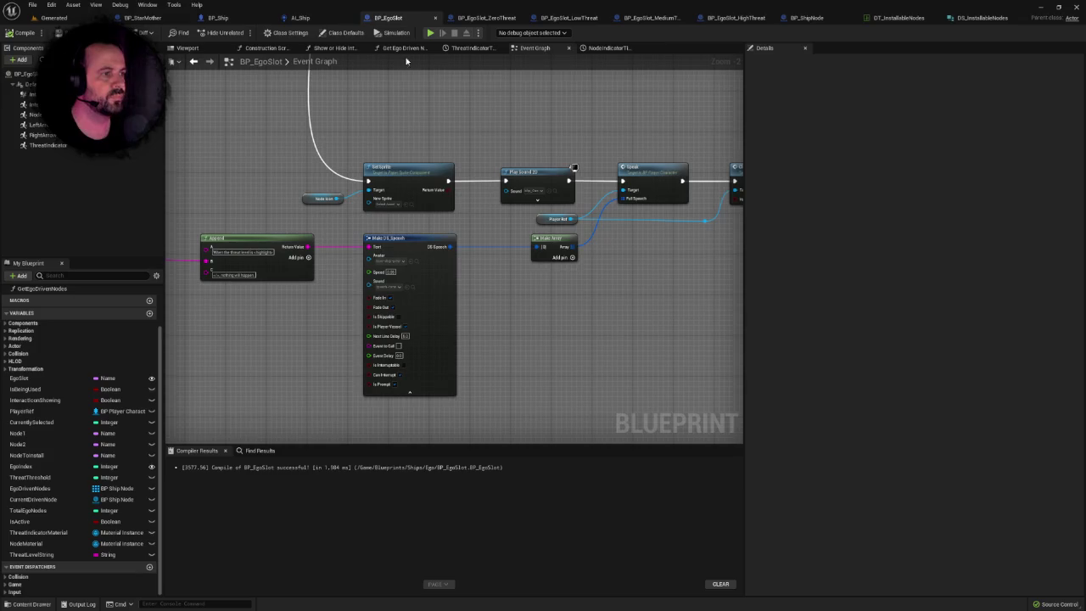
scroll(495, 408, down, 5)
scroll(489, 278, up, 5)
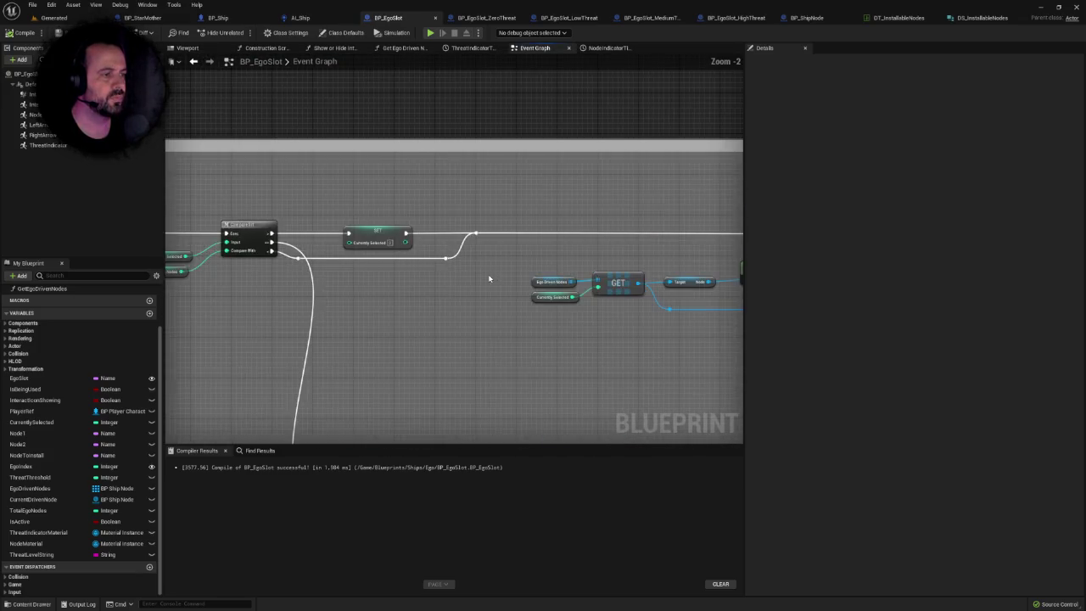
mouse_move(481, 278)
mouse_down()
mouse_move(353, 274)
mouse_move(390, 247)
mouse_move(253, 233)
mouse_up()
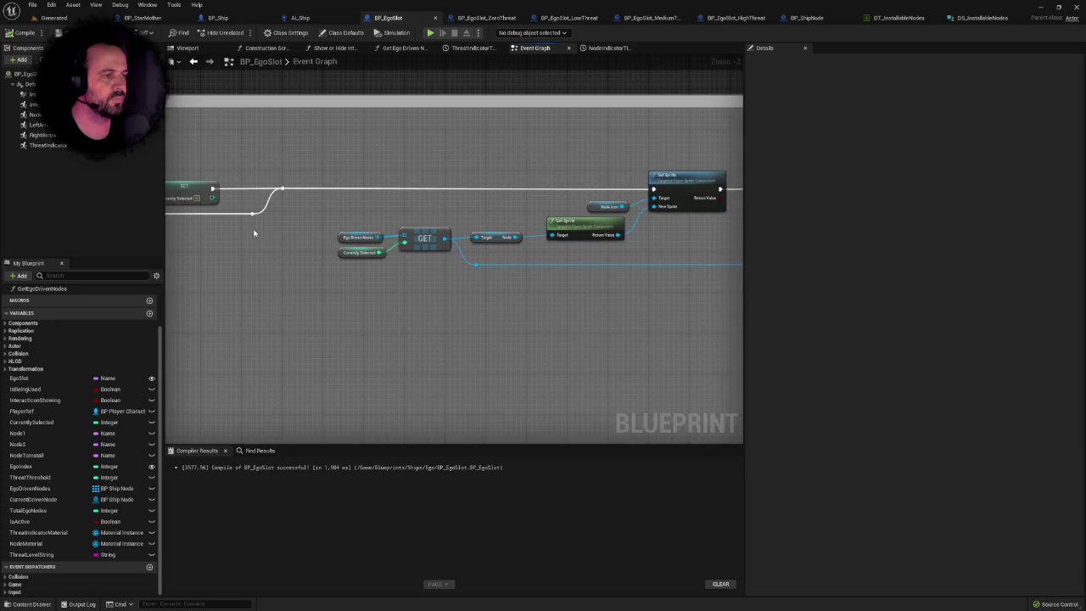
drag(444, 213, 336, 235)
mouse_move(444, 242)
mouse_down()
mouse_move(534, 245)
mouse_move(323, 269)
mouse_up()
right_click(532, 248)
click(526, 237)
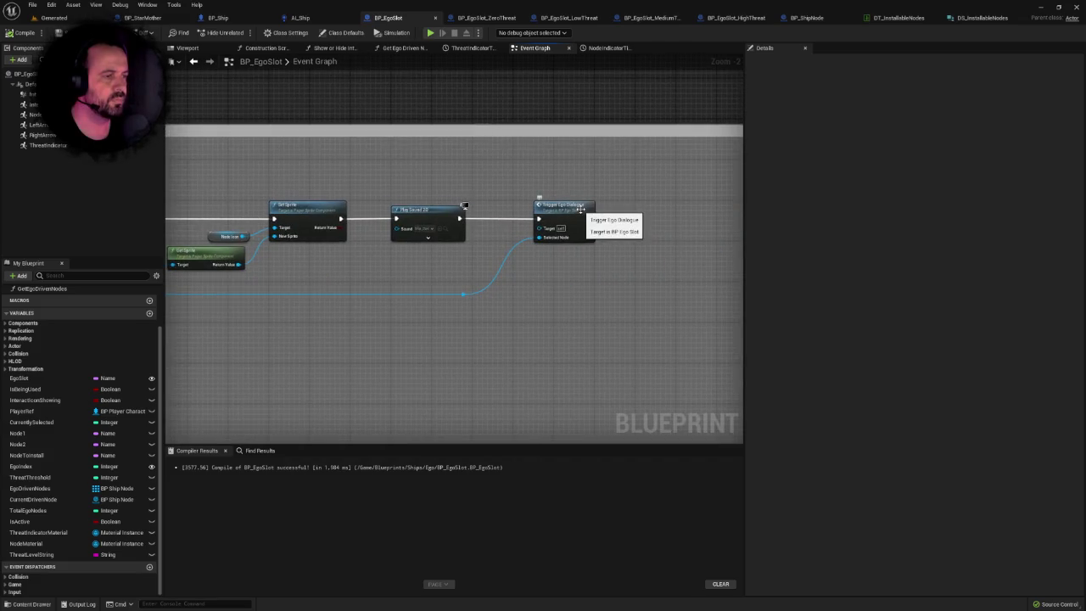
Jump to the TriggerEgoDialogue event and frame the Dialogue handler section in an overview.
double_click(580, 207)
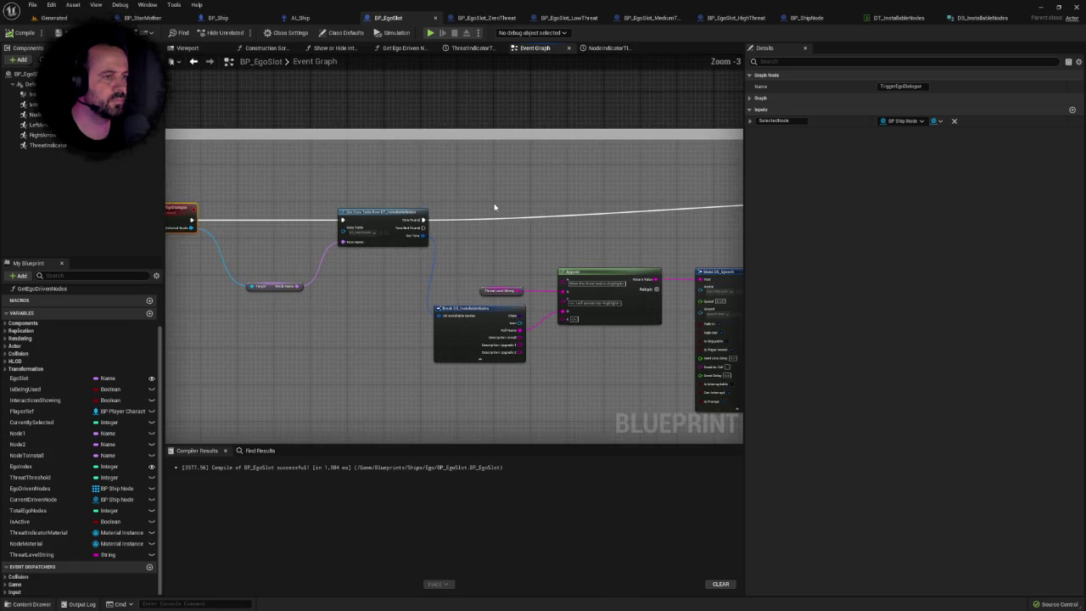
drag(516, 223, 704, 177)
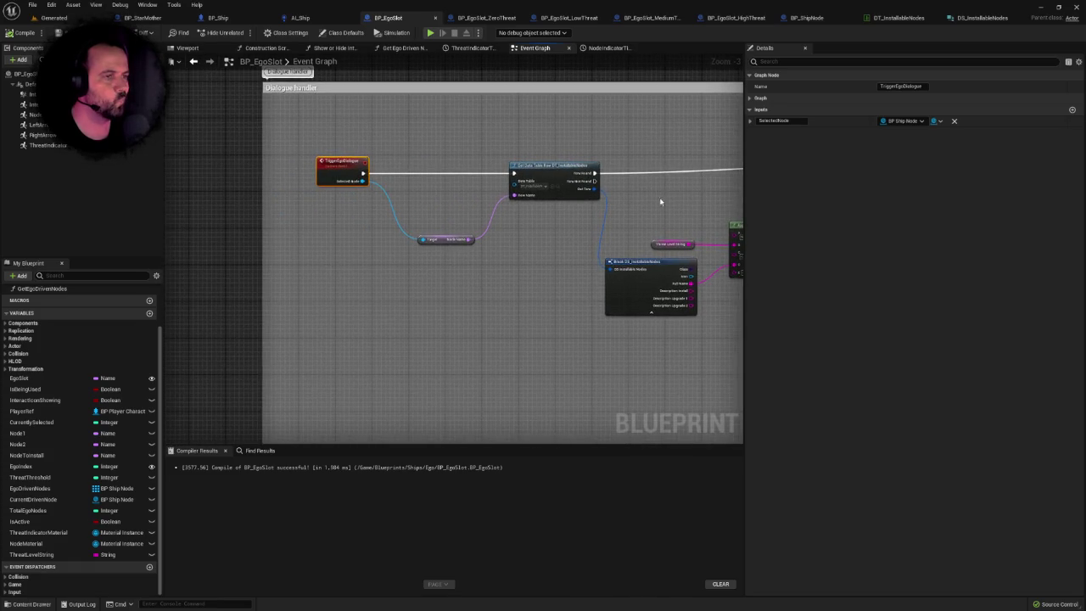
scroll(576, 229, down, 3)
scroll(674, 186, down, 2)
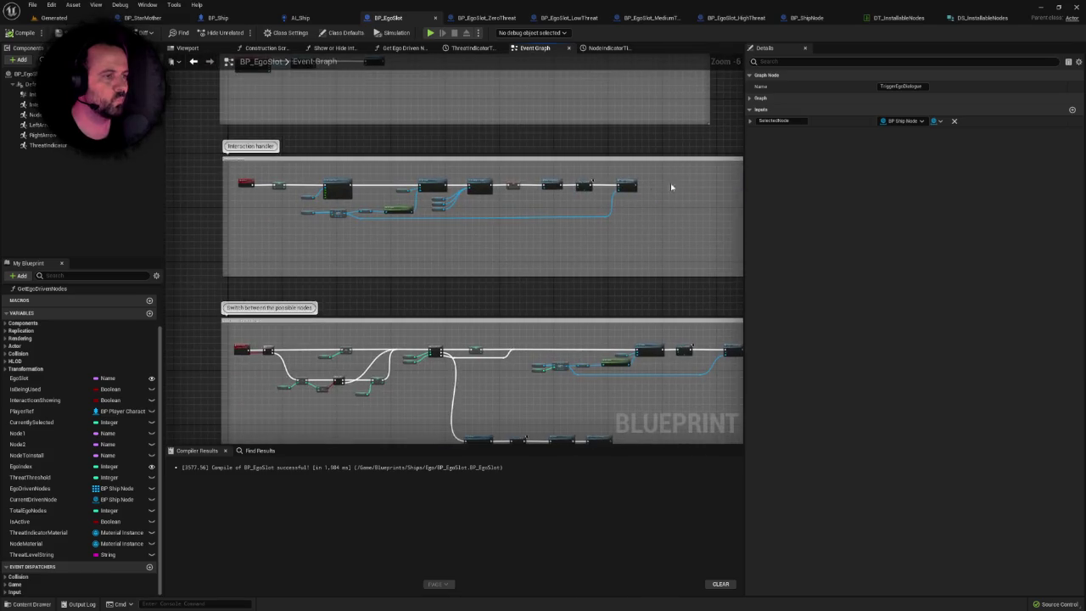
scroll(383, 215, up, 2)
scroll(438, 257, up, 3)
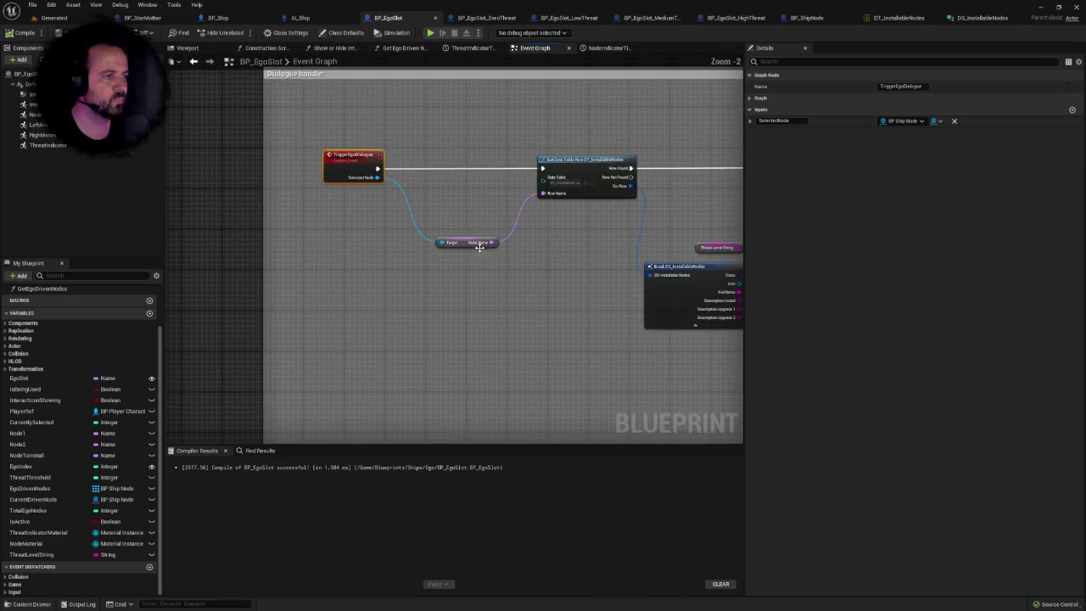
drag(514, 258, 384, 266)
scroll(383, 265, down, 1)
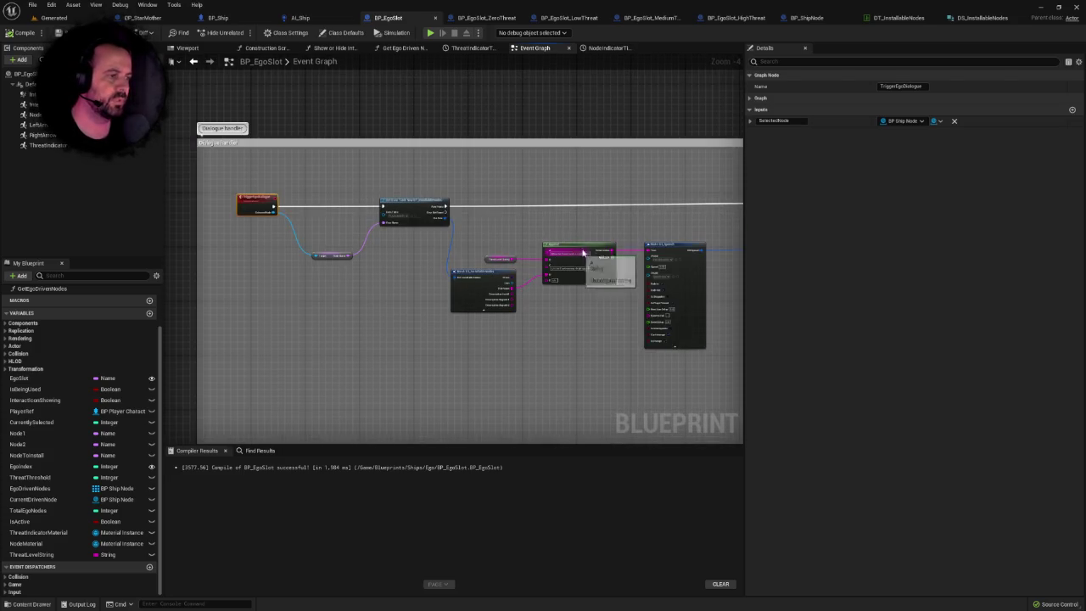
scroll(696, 223, down, 3)
mouse_move(622, 227)
mouse_down()
mouse_move(619, 102)
mouse_move(560, 166)
mouse_move(504, 182)
mouse_move(540, 286)
mouse_move(530, 238)
mouse_move(497, 260)
mouse_move(495, 340)
mouse_up()
scroll(497, 293, up, 5)
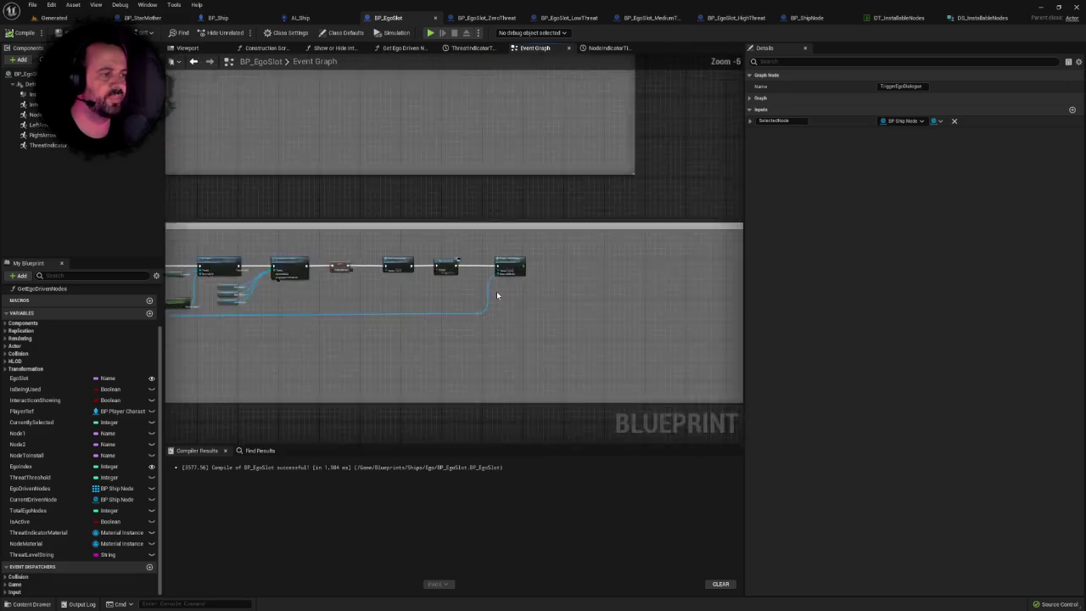
click(531, 334)
scroll(531, 334, up, 2)
scroll(360, 296, up, 5)
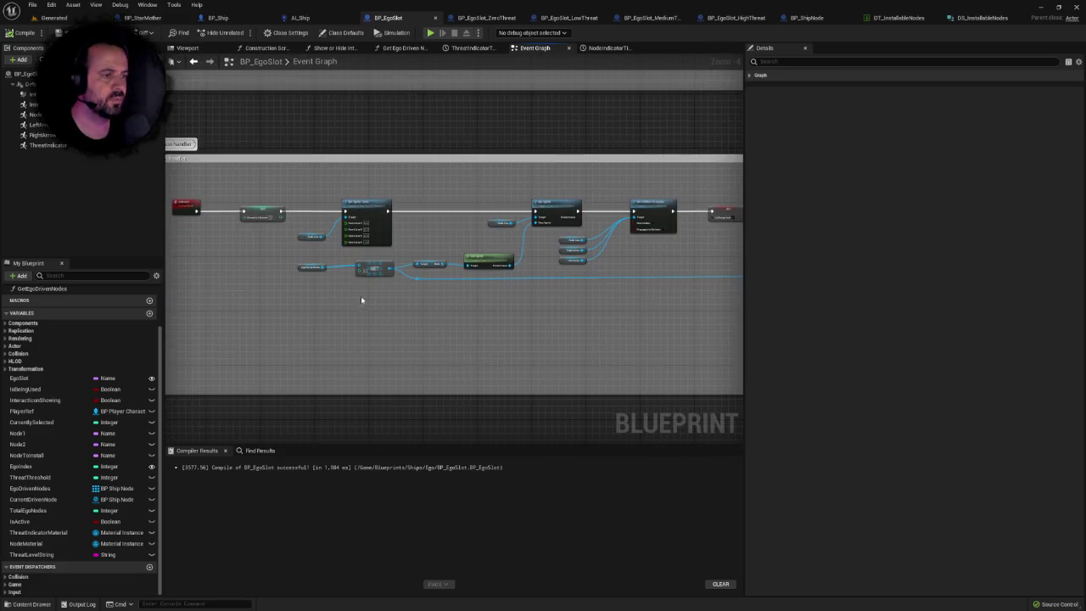
scroll(313, 291, down, 4)
scroll(534, 211, up, 3)
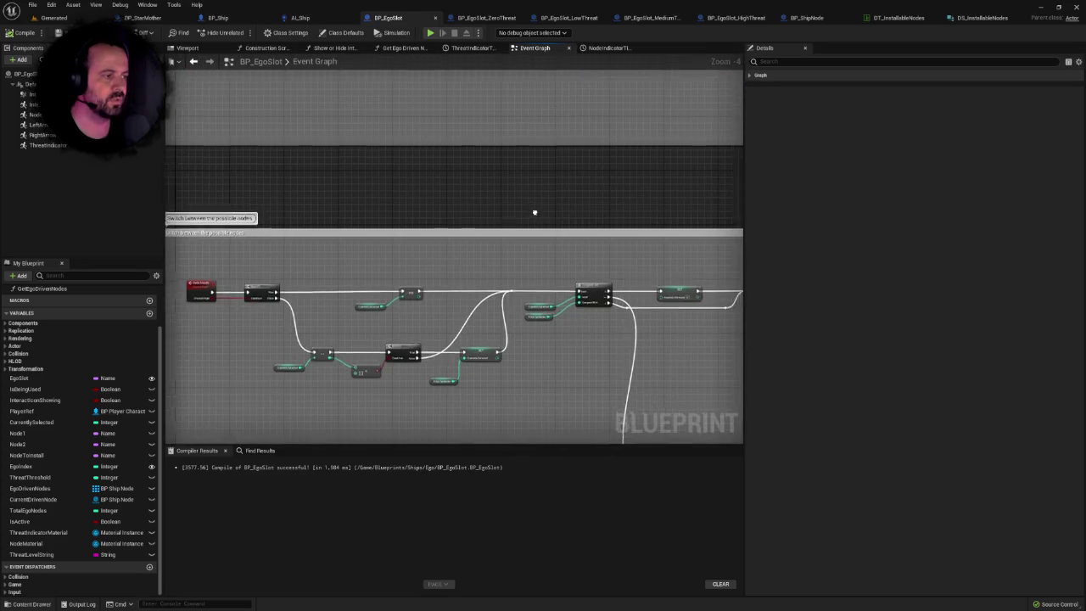
right_click(457, 204)
drag(543, 221, 284, 218)
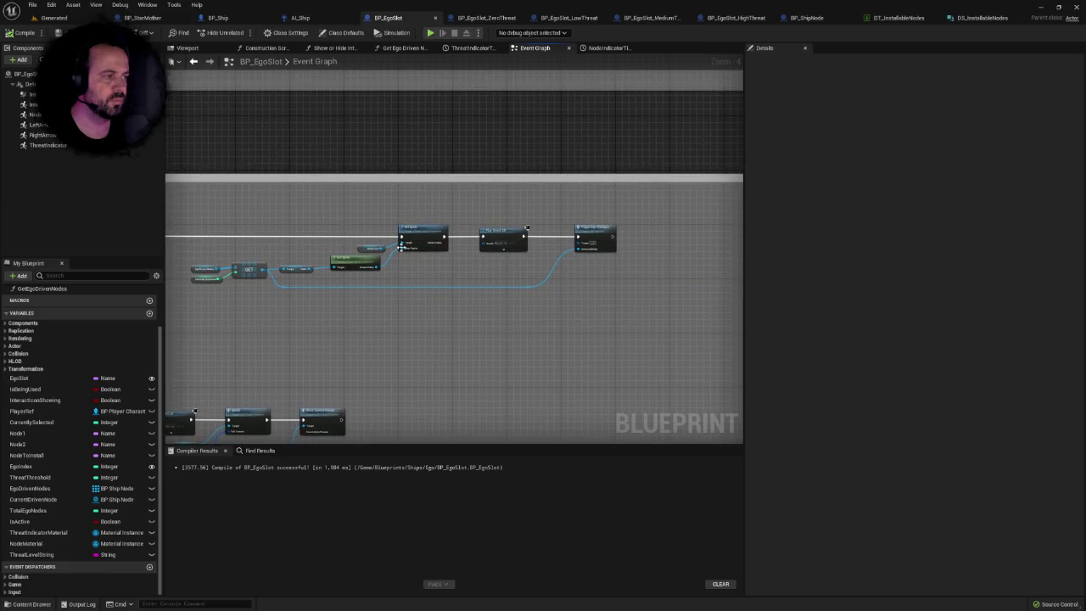
mouse_move(594, 220)
mouse_down()
mouse_move(504, 240)
mouse_move(477, 260)
mouse_move(634, 256)
mouse_up()
scroll(633, 256, up, 2)
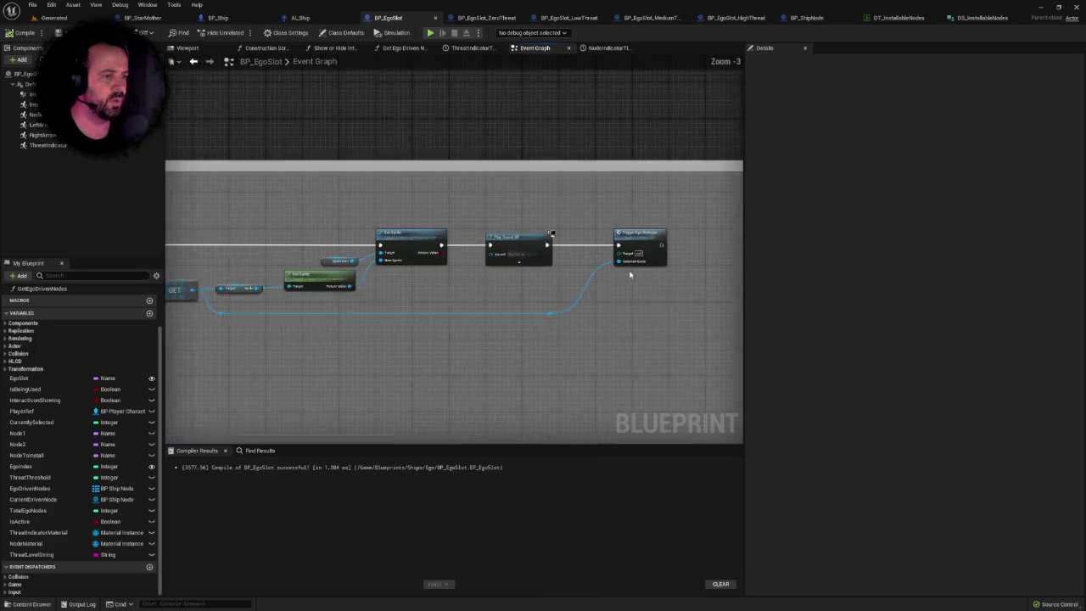
scroll(543, 320, down, 2)
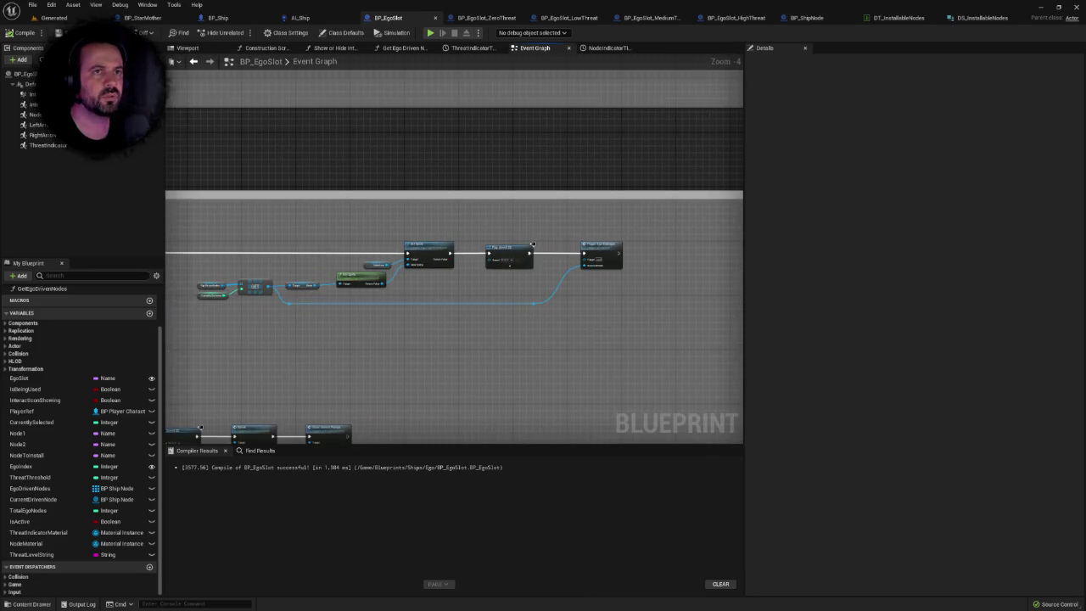
mouse_move(532, 244)
mouse_down()
mouse_move(191, 382)
mouse_move(308, 447)
mouse_up()
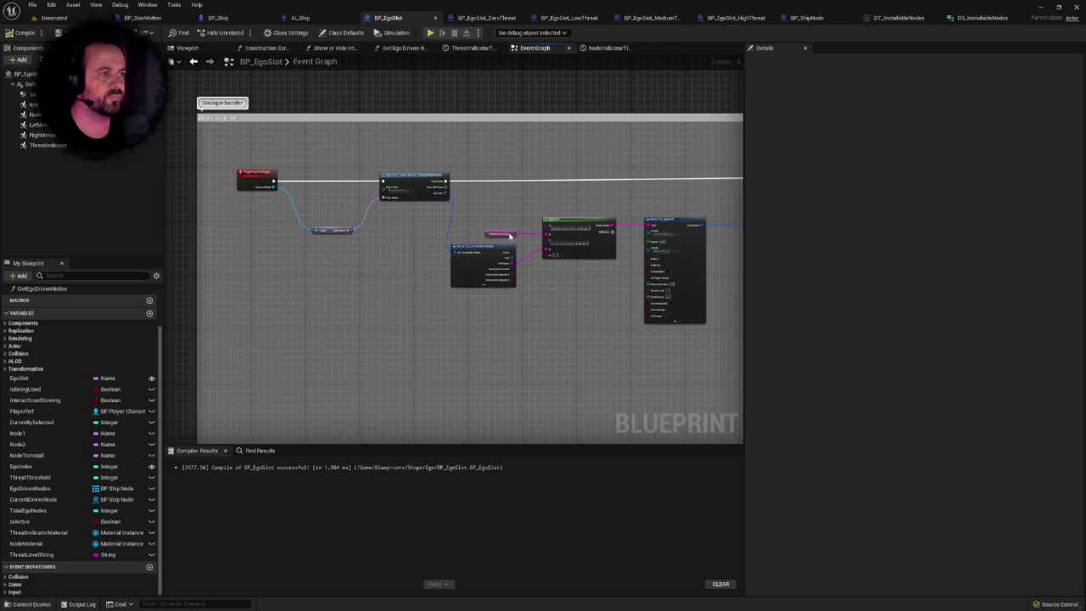
scroll(511, 237, up, 2)
mouse_move(510, 236)
mouse_down()
mouse_move(814, 237)
mouse_move(648, 236)
mouse_move(413, 260)
mouse_move(546, 143)
mouse_up()
scroll(412, 259, down, 3)
scroll(483, 238, up, 1)
scroll(482, 238, up, 1)
scroll(479, 242, down, 1)
scroll(477, 242, down, 1)
scroll(477, 242, up, 1)
drag(478, 242, 325, 244)
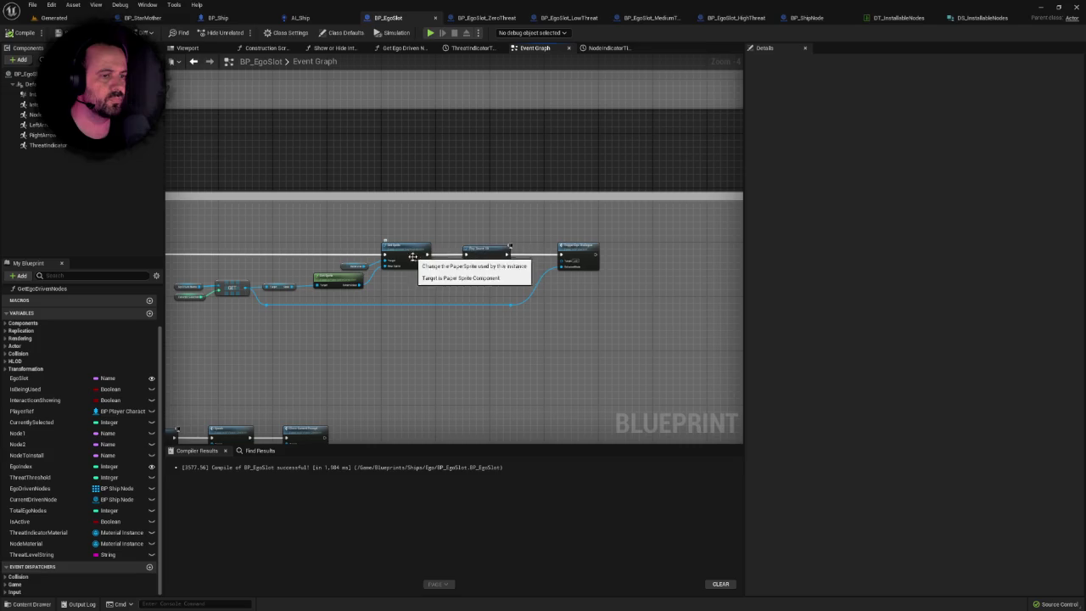
drag(633, 214, 504, 204)
scroll(504, 204, up, 2)
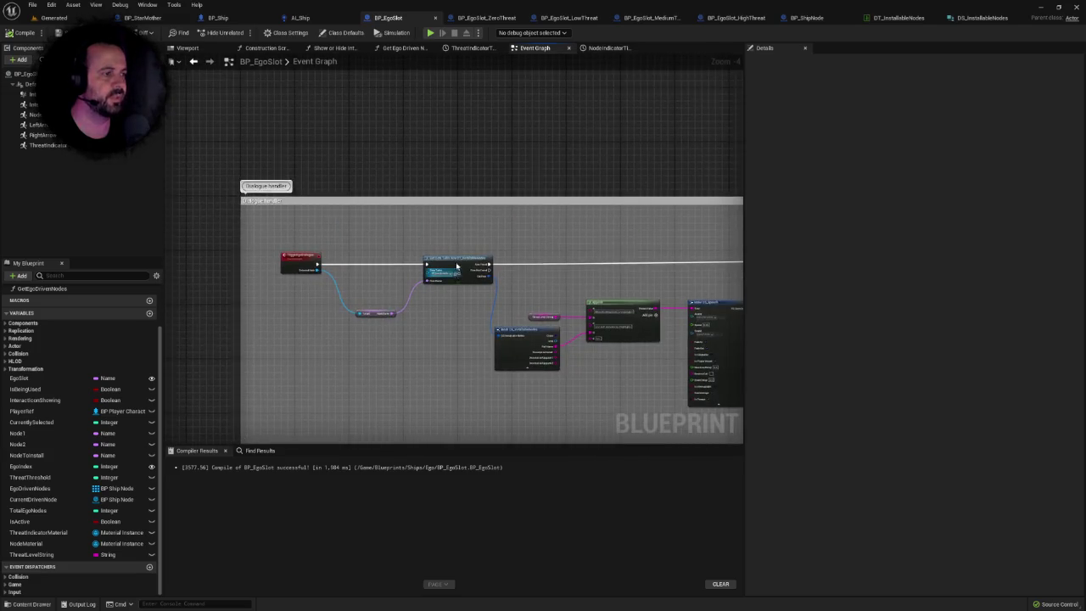
drag(562, 226, 418, 277)
scroll(418, 277, down, 2)
Attach a Print String reading 'ROW NOT FOUND' to the Row Not Found output.
mouse_move(347, 264)
mouse_down()
mouse_move(463, 138)
mouse_move(449, 128)
mouse_up()
text(print)
key(Return)
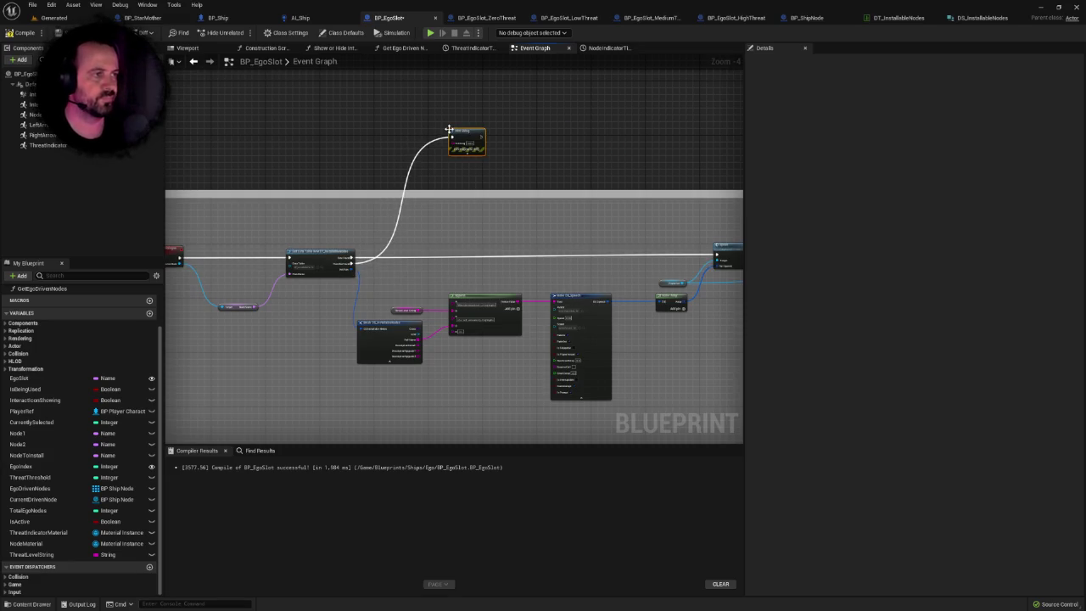
scroll(453, 127, up, 2)
click(480, 151)
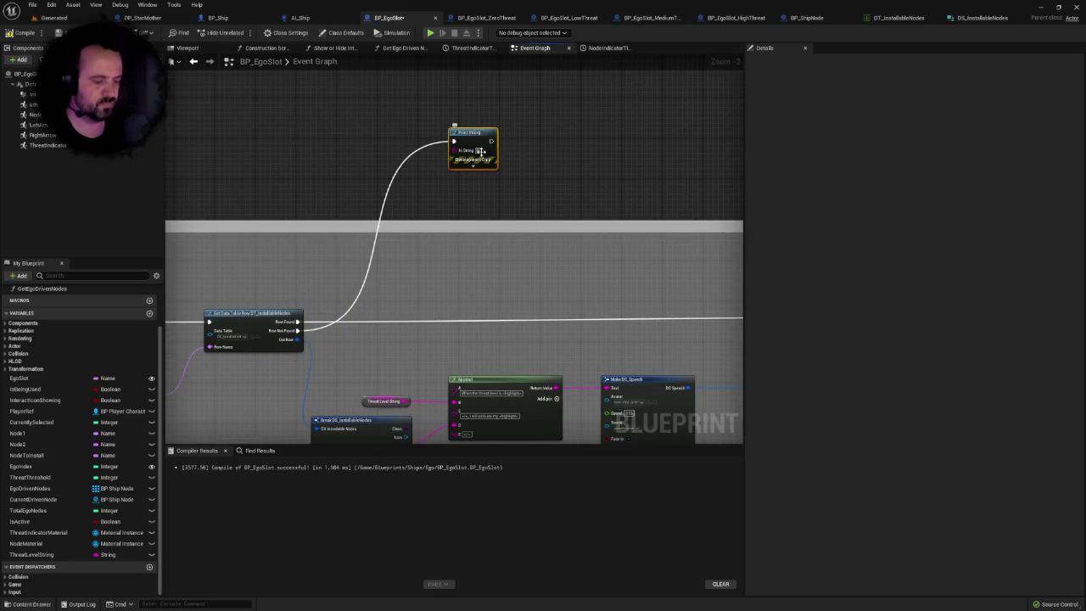
text(ROW NOT FOUND)
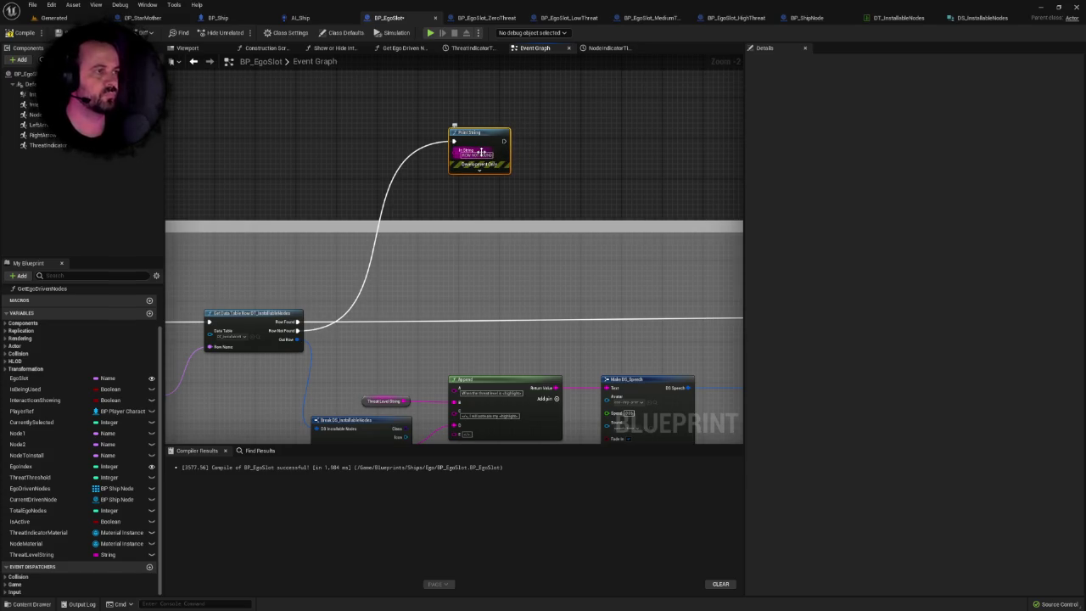
drag(271, 146, 349, 88)
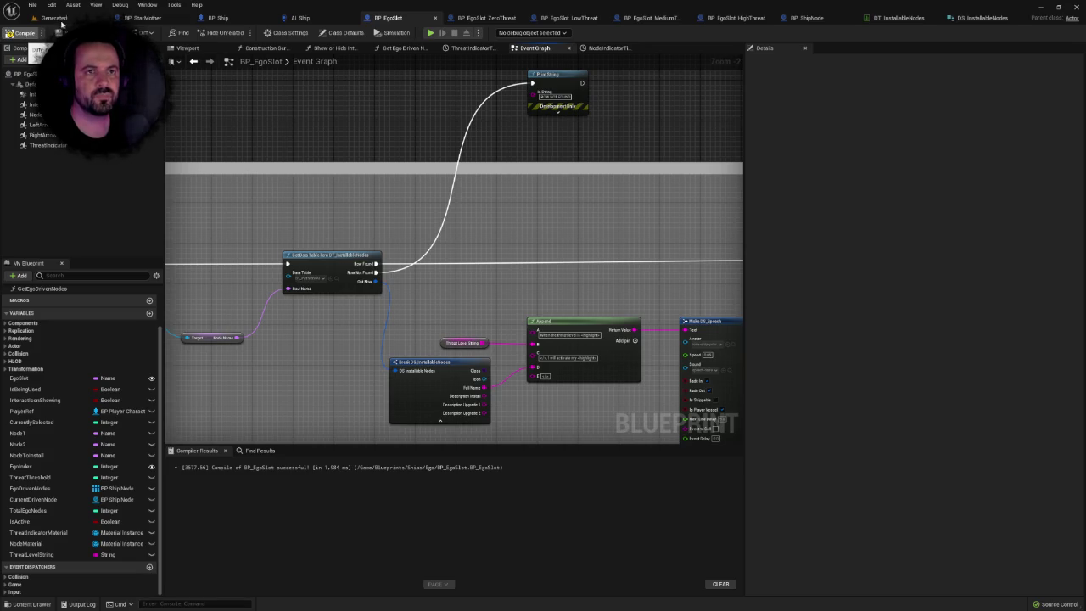
Compile BP_EgoSlot with F7 and play the Generated level.
key(F7)
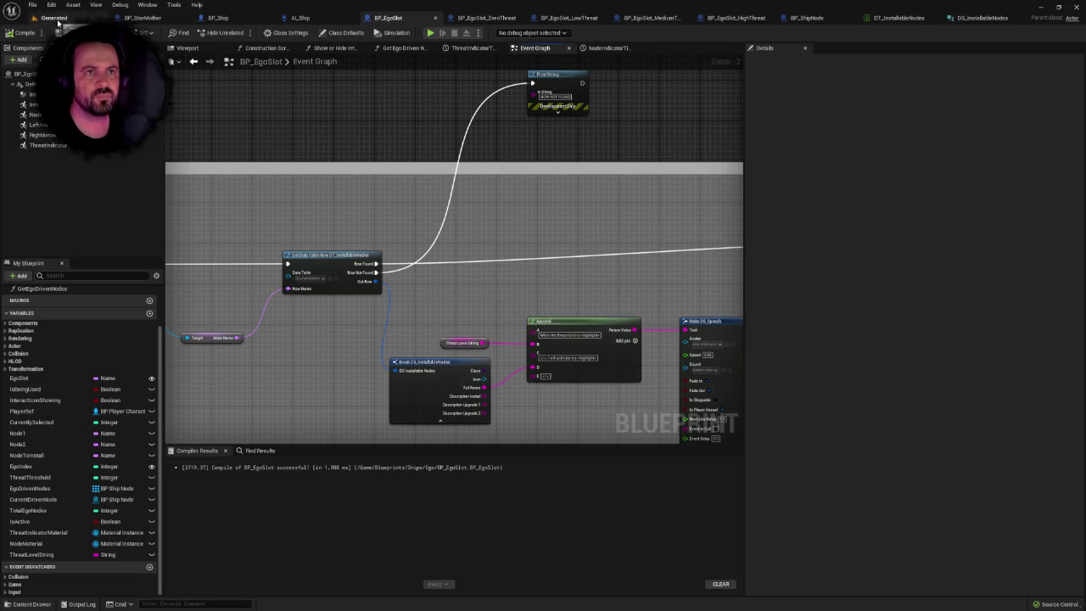
click(56, 18)
click(180, 33)
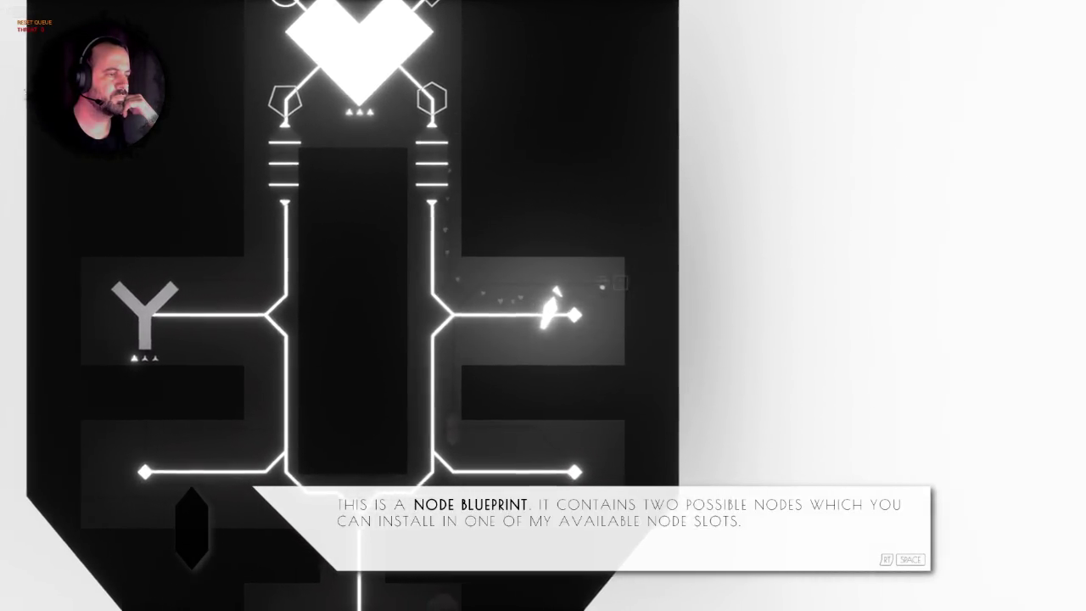
Advance the tutorial, activate the barrier, then build and activate the Repulsion Node.
key(space)
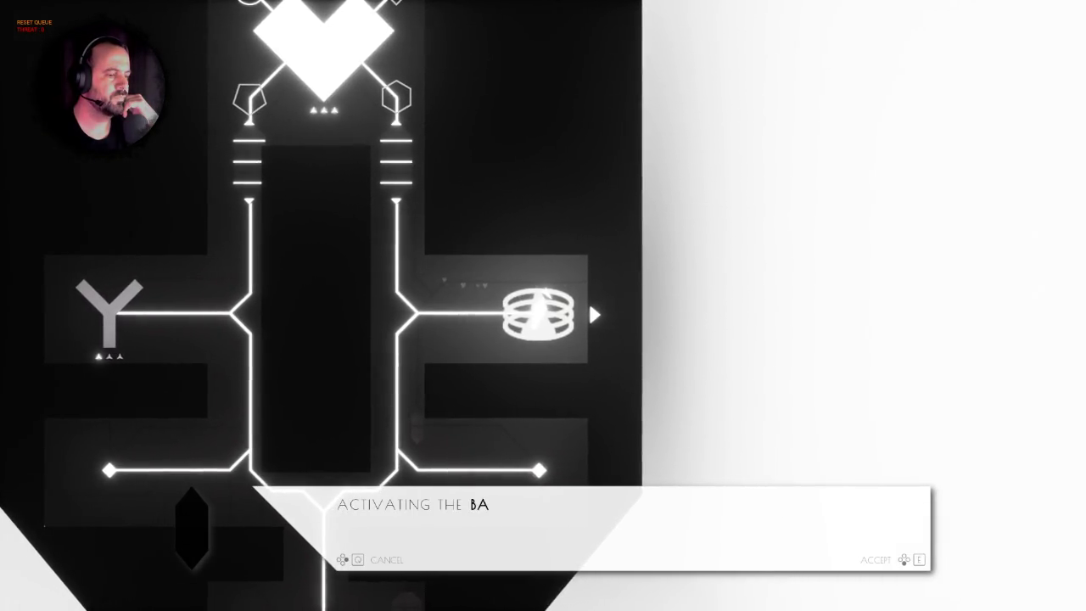
key(e)
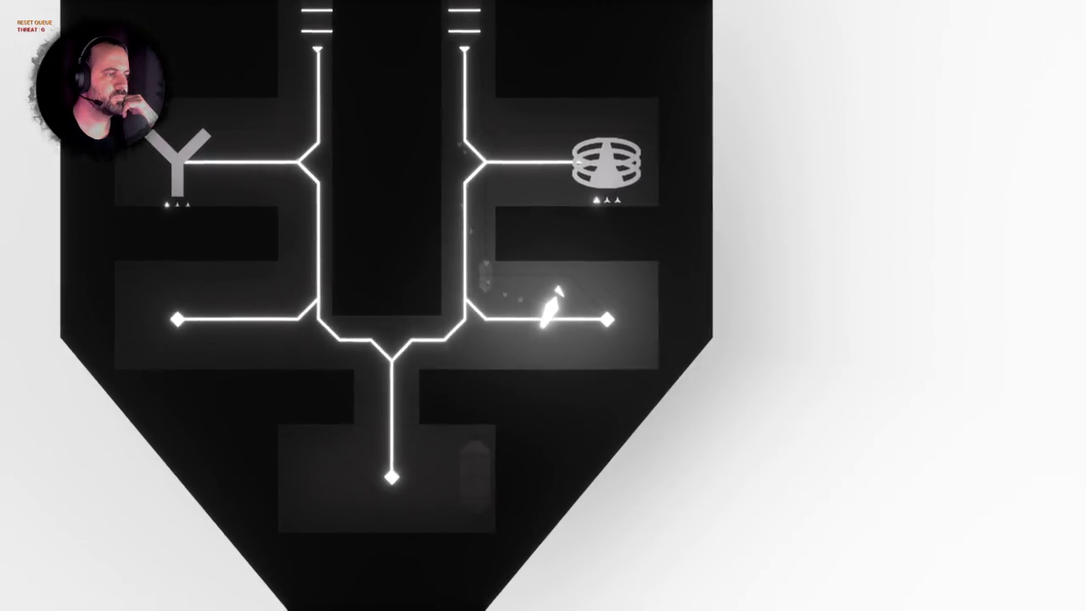
key(e)
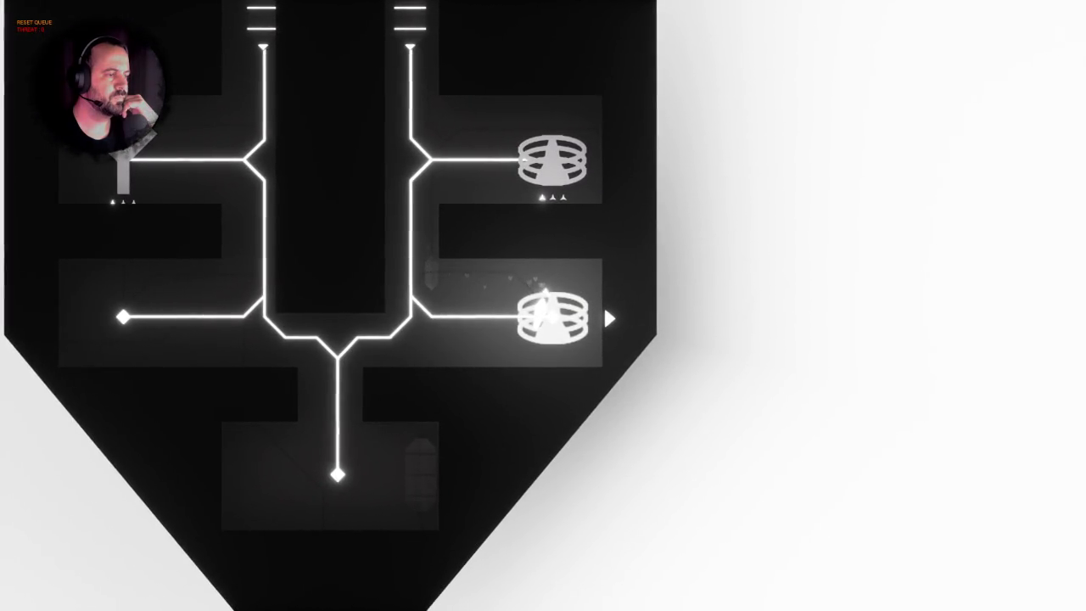
key(Left)
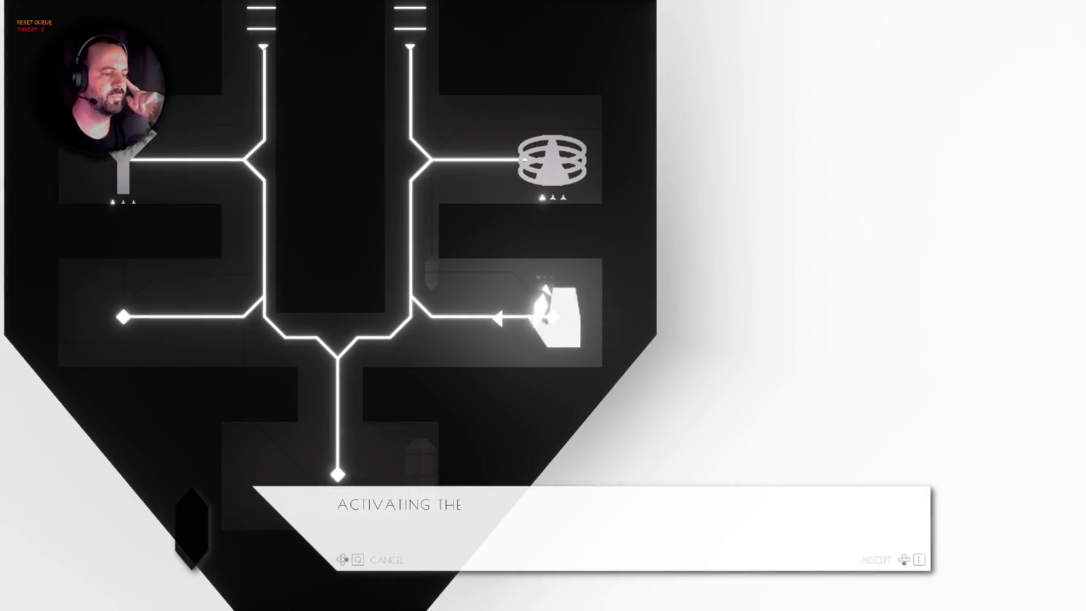
key(e)
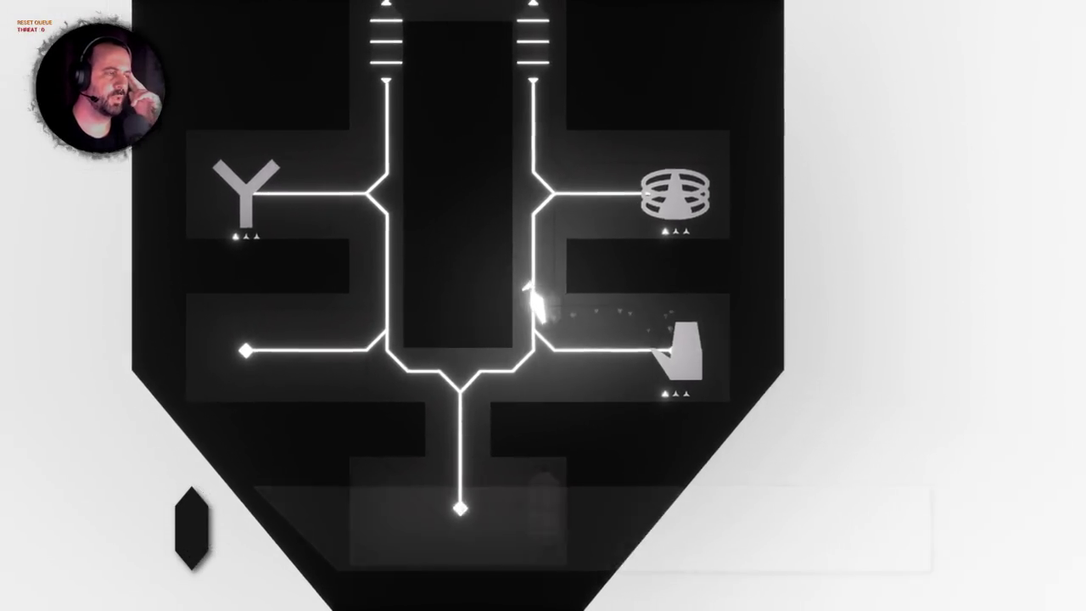
Walk beneath the heart core, cycle the ego slot's node options, then stop playing.
key(Up)
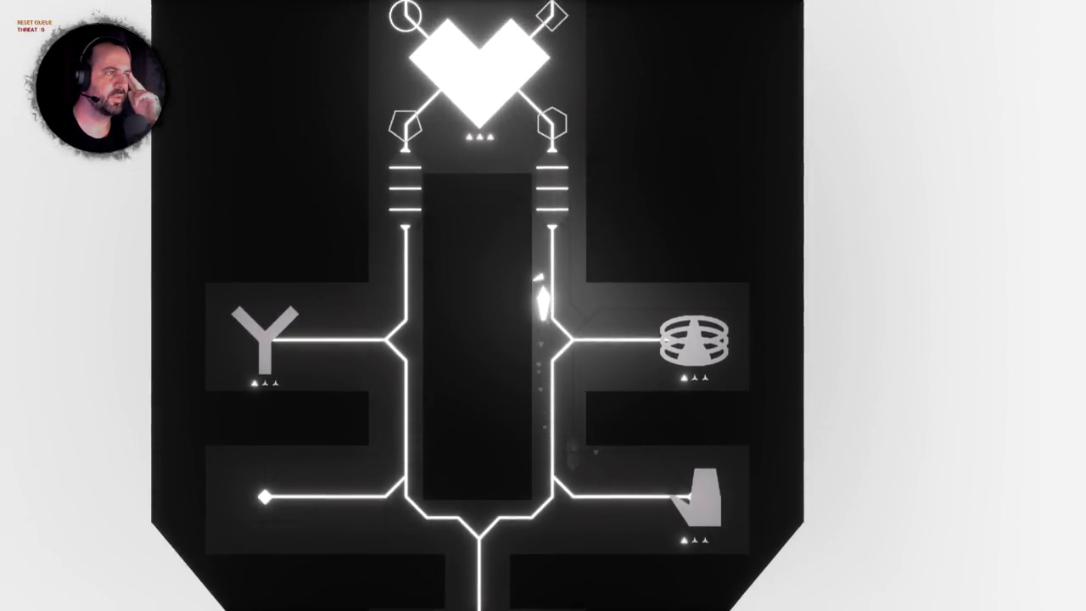
key(Left)
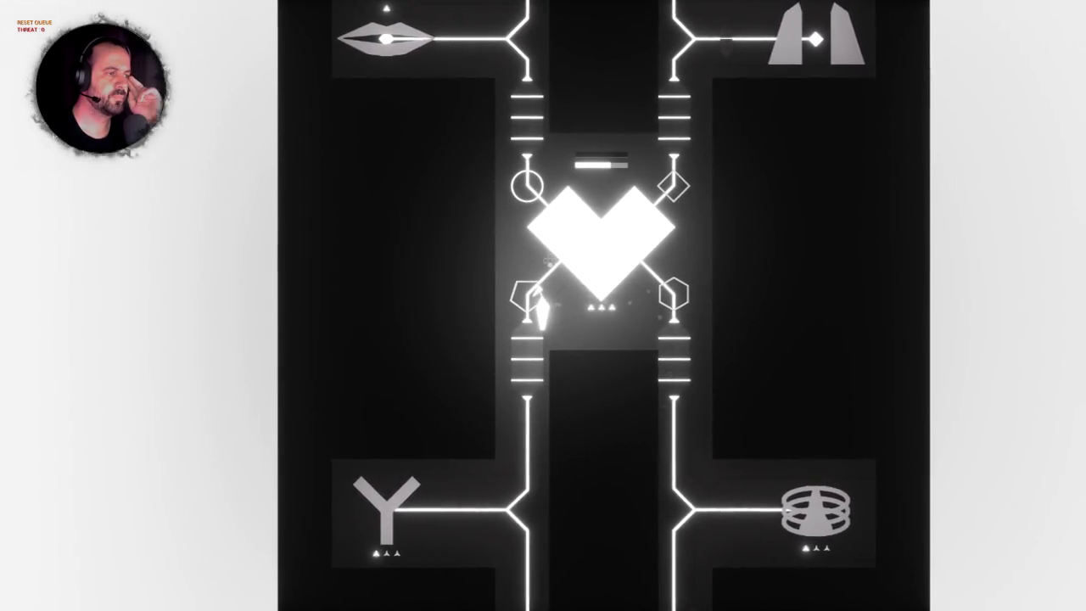
key(e)
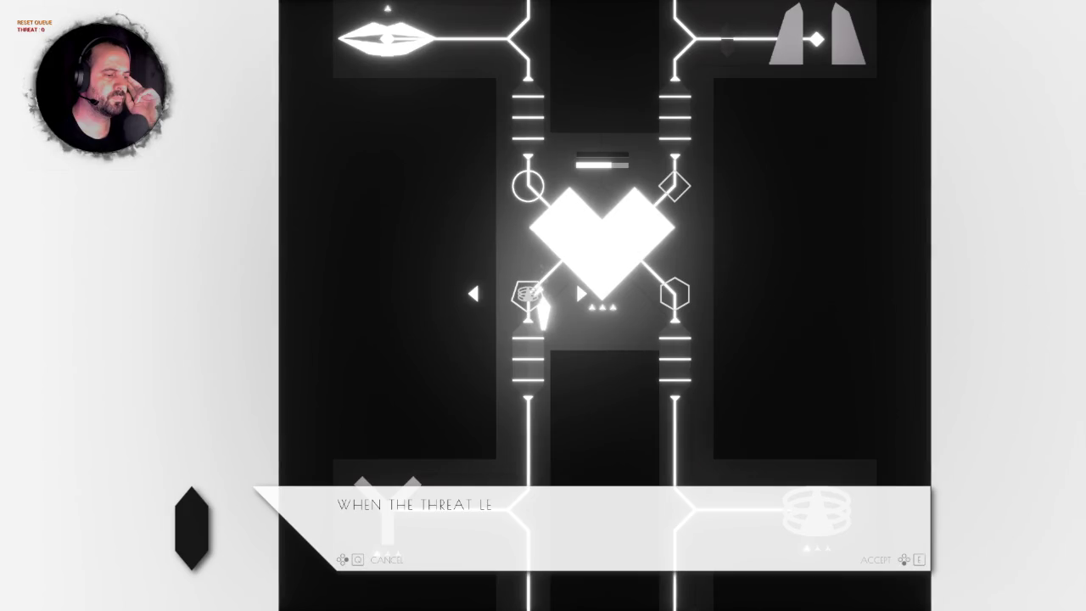
key(Right)
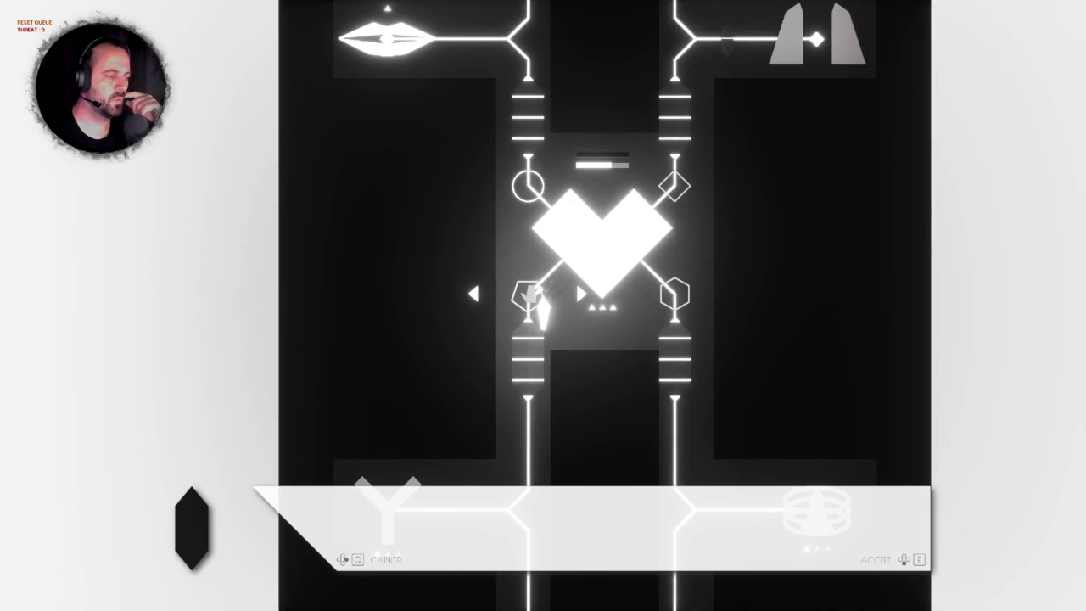
key(Escape)
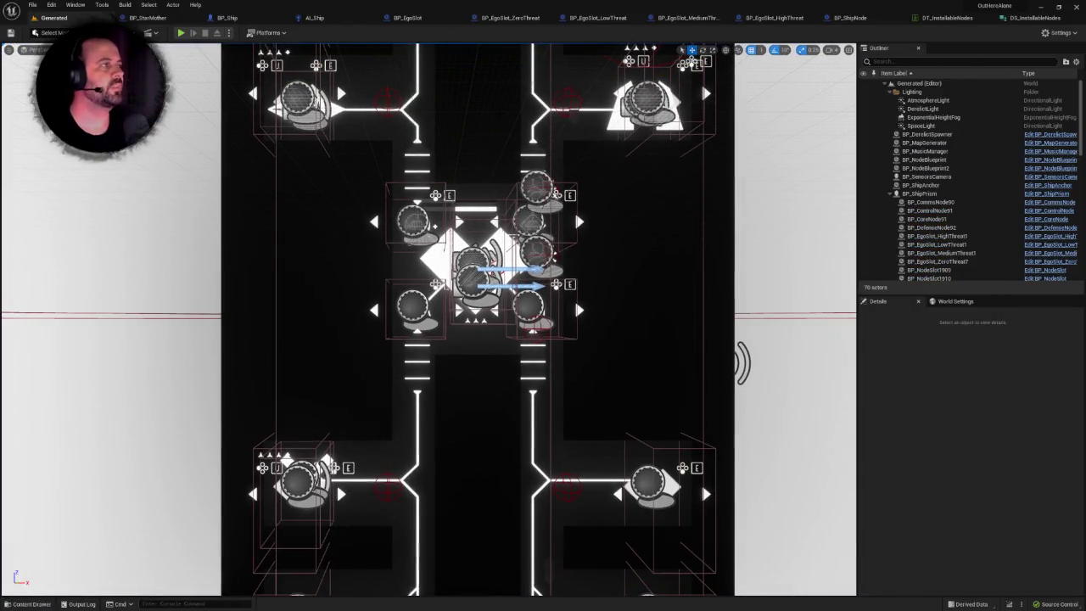
Compare the Zero, High, Medium and LowThreat ego slot blueprints, then return to BP_EgoSlot's Event Graph.
click(509, 17)
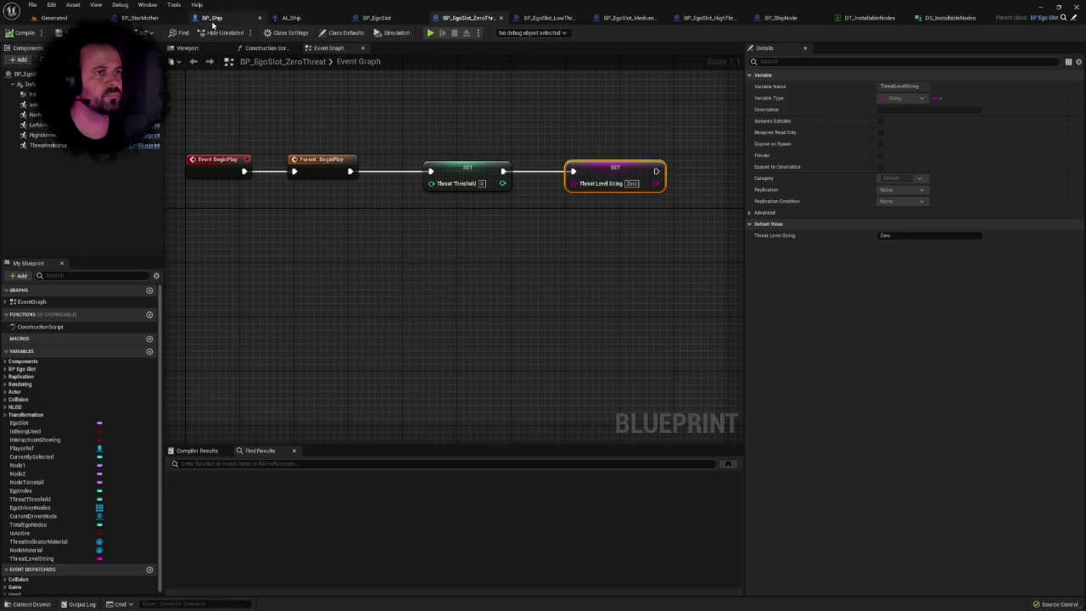
click(719, 17)
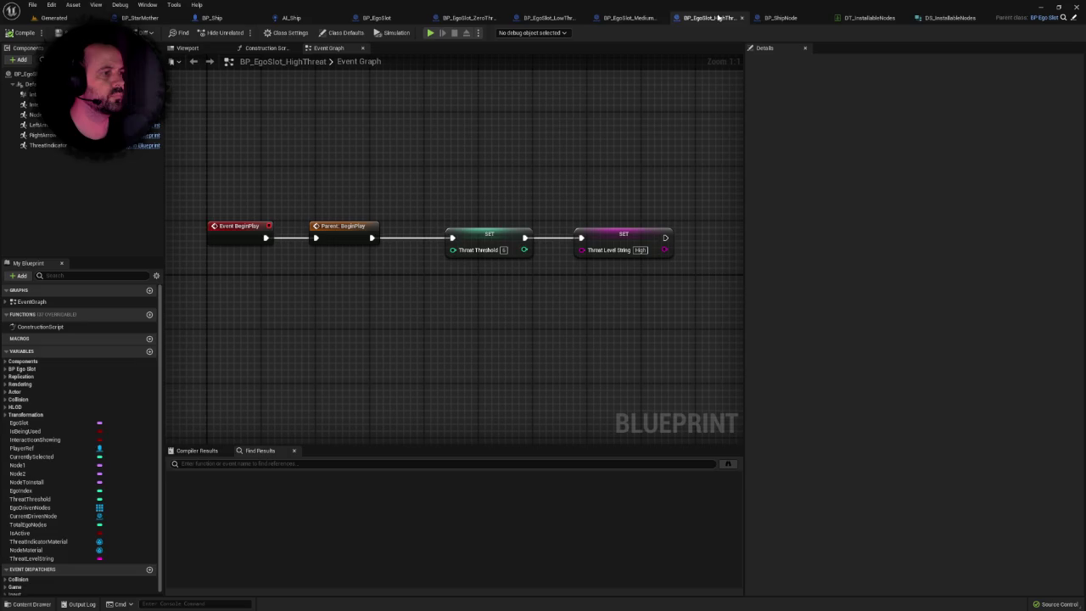
click(626, 19)
click(547, 18)
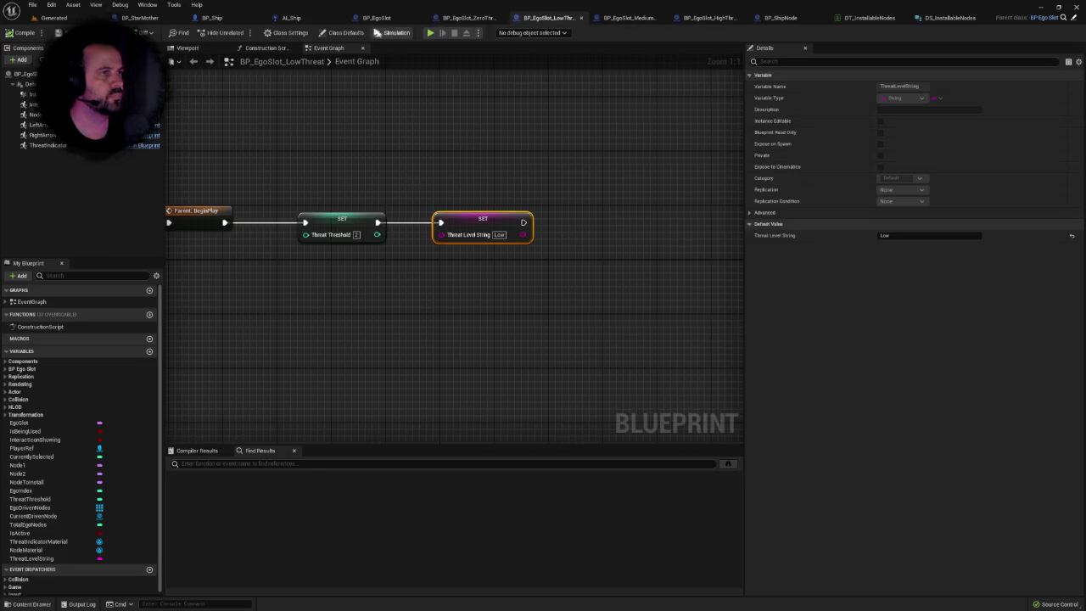
click(373, 18)
scroll(535, 189, down, 3)
scroll(509, 235, up, 4)
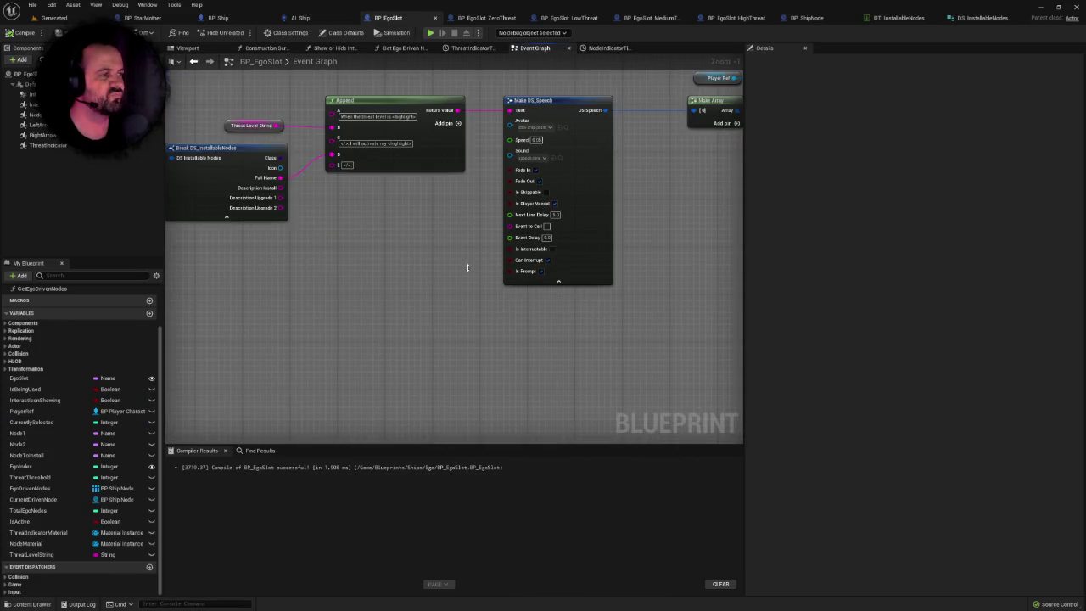
Bring the Append and Make DS_Speech nodes into view and tick the speech's Is Interruptable option.
scroll(418, 244, down, 6)
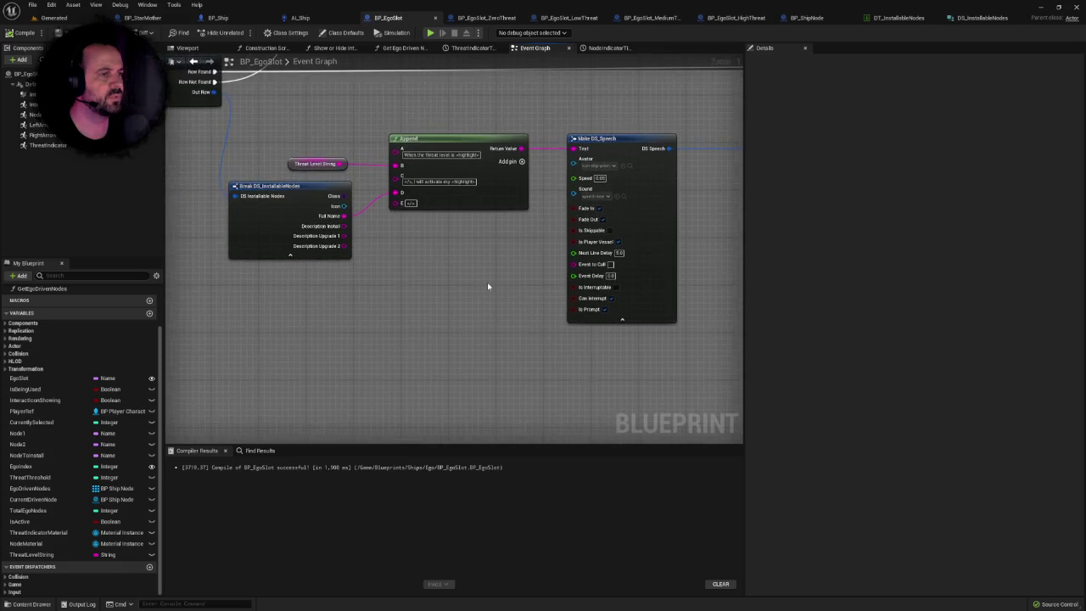
scroll(488, 286, down, 1)
drag(487, 286, 727, 266)
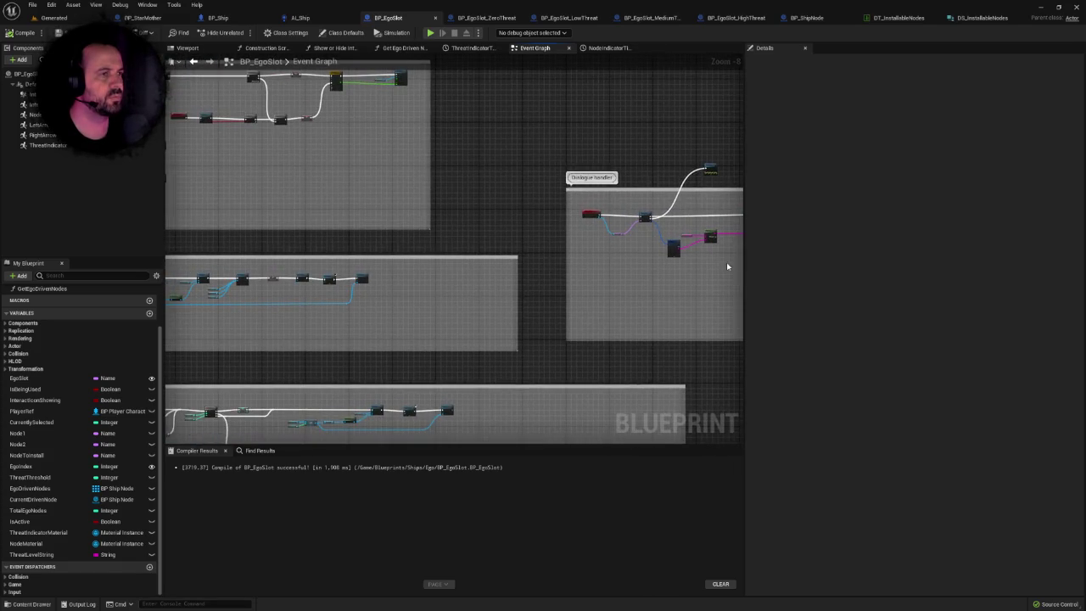
mouse_move(560, 270)
mouse_down()
mouse_move(678, 254)
mouse_move(730, 280)
mouse_move(739, 351)
mouse_move(419, 306)
mouse_move(552, 218)
mouse_up()
scroll(487, 211, up, 7)
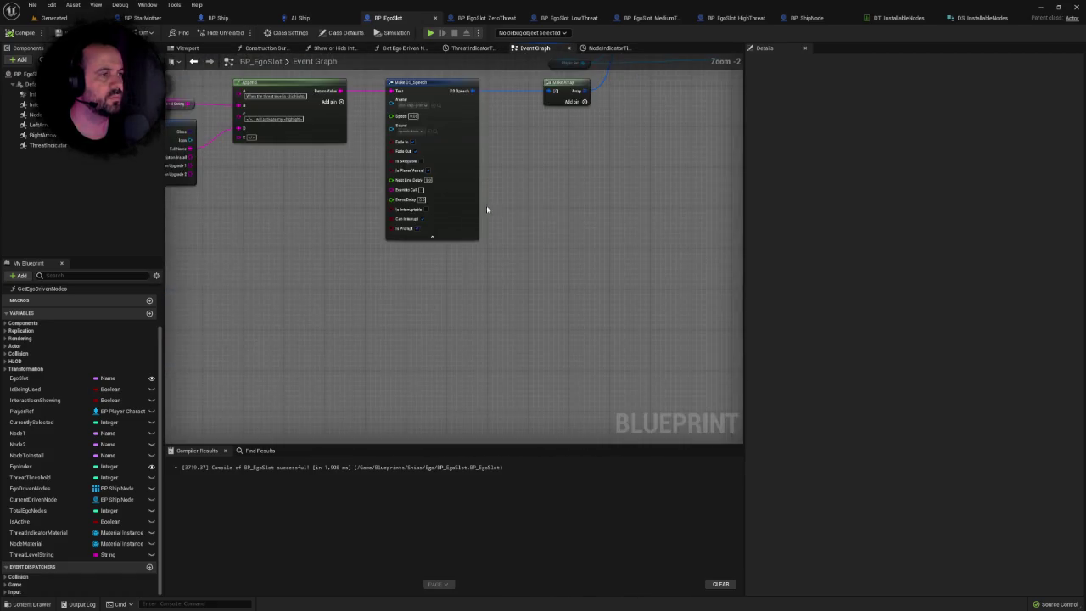
drag(487, 211, 579, 248)
scroll(453, 230, down, 3)
click(462, 92)
drag(562, 204, 552, 175)
scroll(461, 255, up, 2)
mouse_move(460, 255)
mouse_down()
mouse_move(500, 218)
mouse_move(468, 244)
mouse_up()
scroll(468, 244, up, 1)
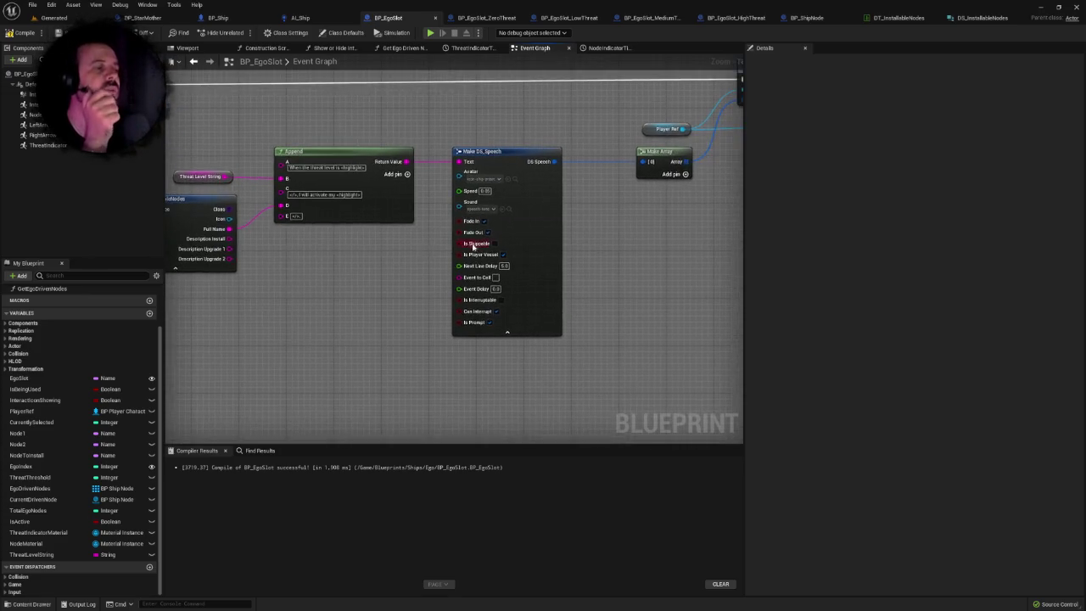
click(491, 331)
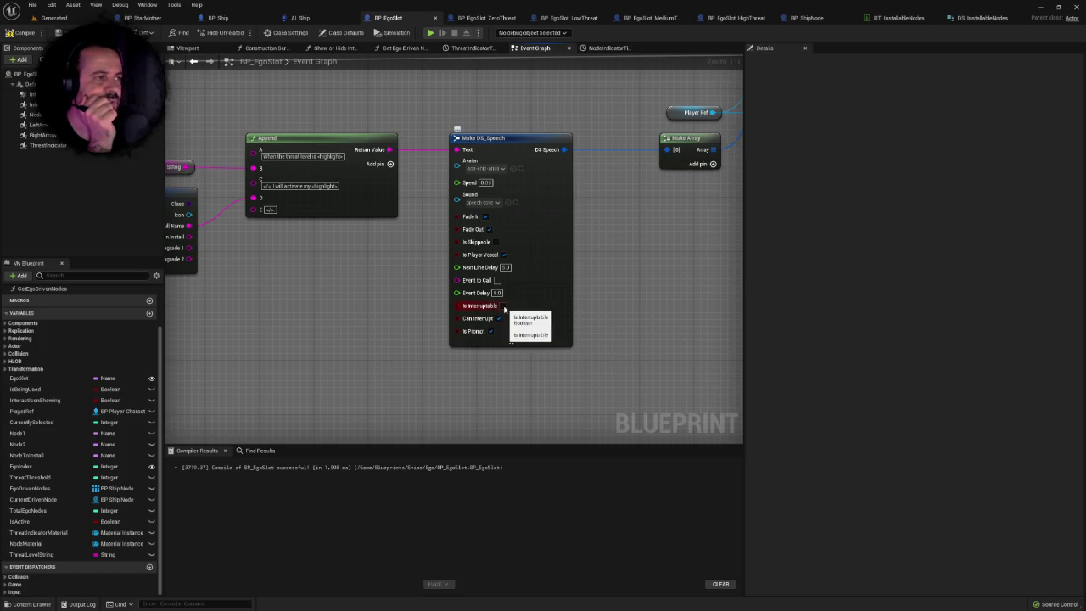
Inspect the Make DS_Speech node's action menu, closing it without changes.
scroll(334, 315, down, 6)
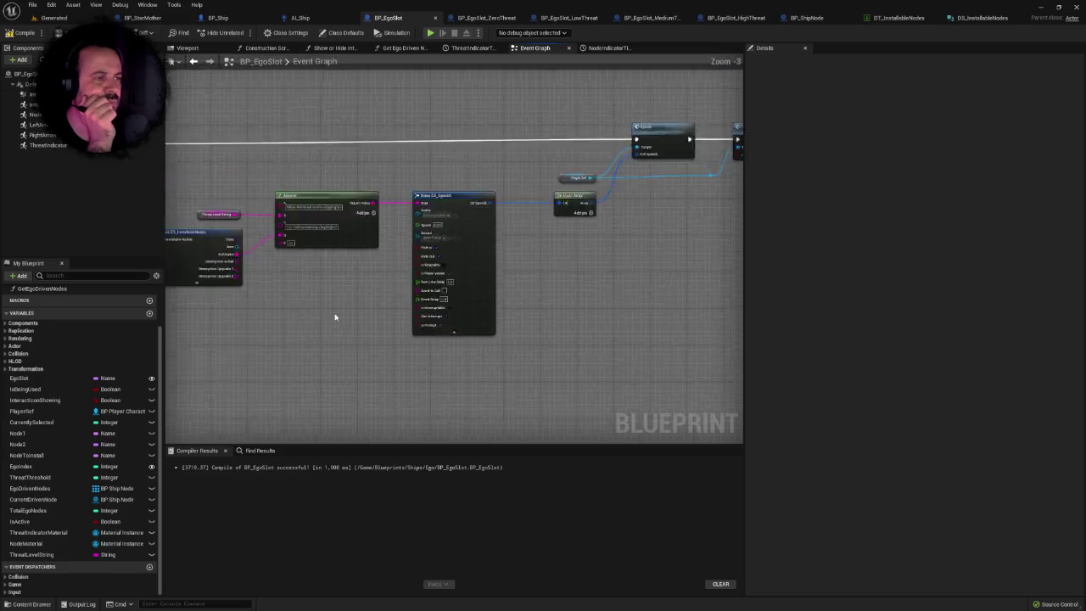
scroll(504, 291, up, 3)
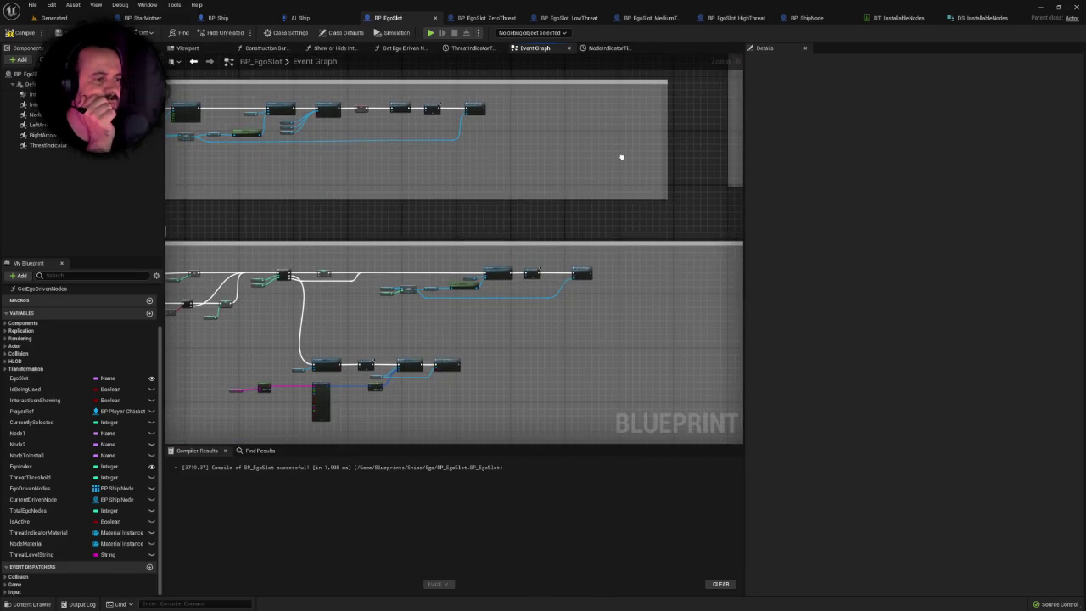
scroll(621, 157, up, 6)
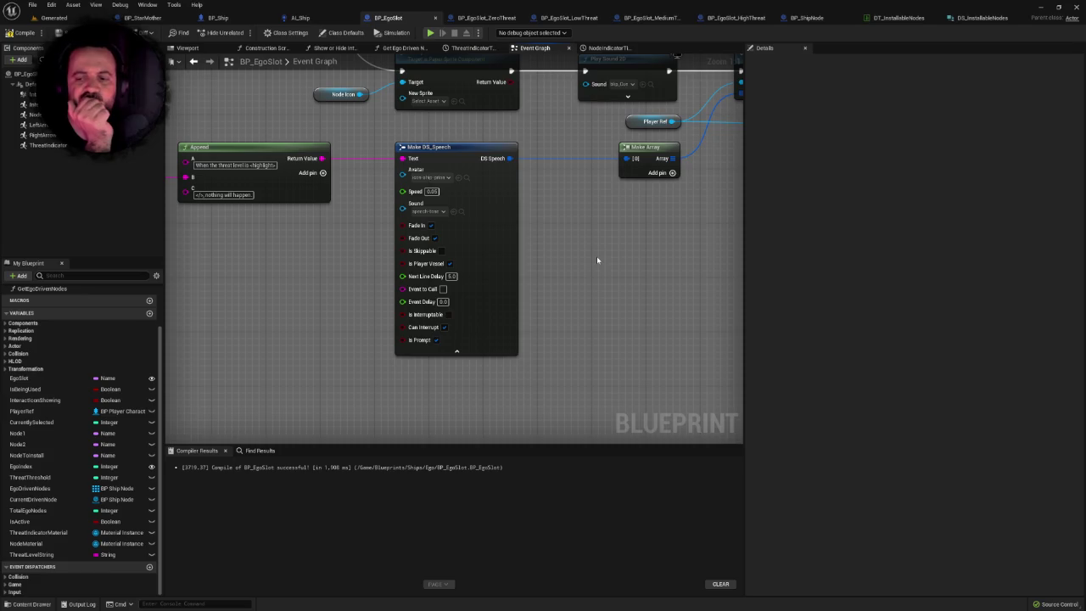
scroll(596, 256, down, 3)
scroll(597, 256, down, 2)
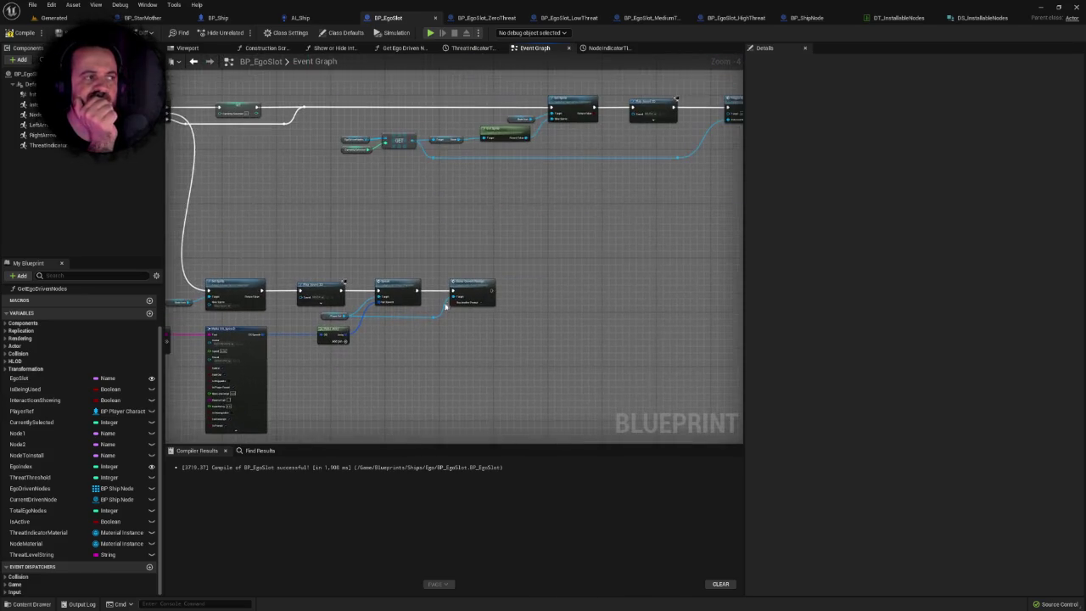
drag(549, 261, 725, 163)
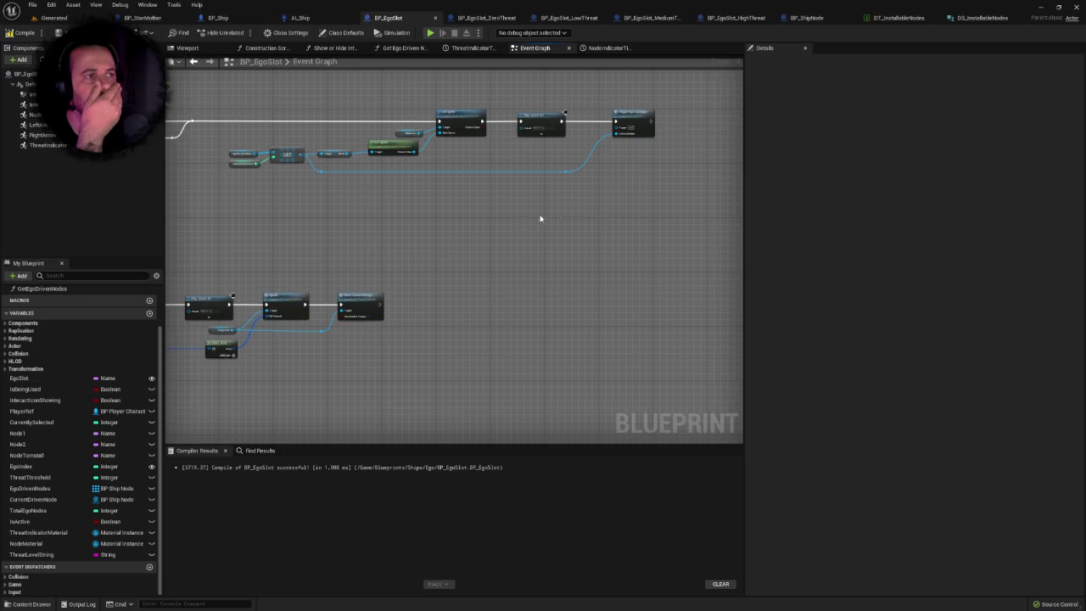
scroll(540, 219, up, 2)
right_click(506, 214)
scroll(543, 234, up, 2)
right_click(543, 234)
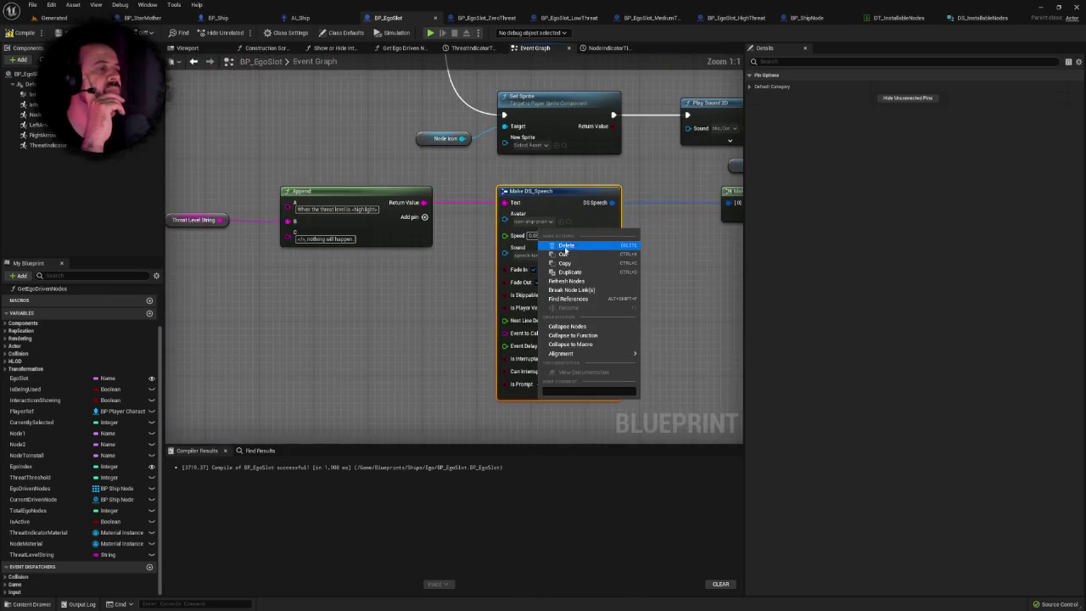
click(655, 210)
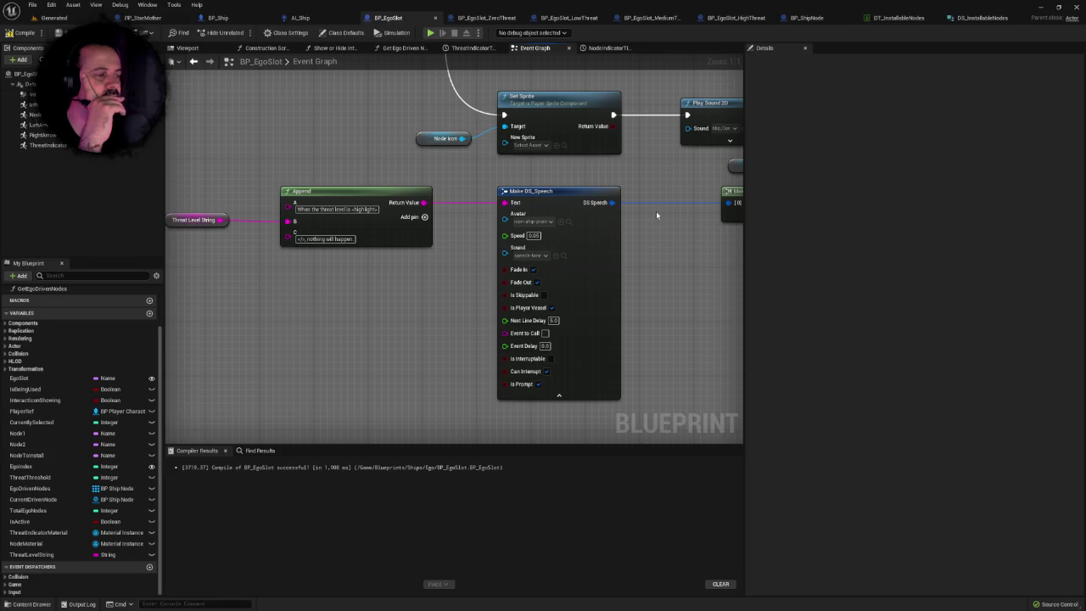
Review the Dialogue handler's speech nodes, briefly checking the Interaction handler block above.
scroll(655, 211, down, 6)
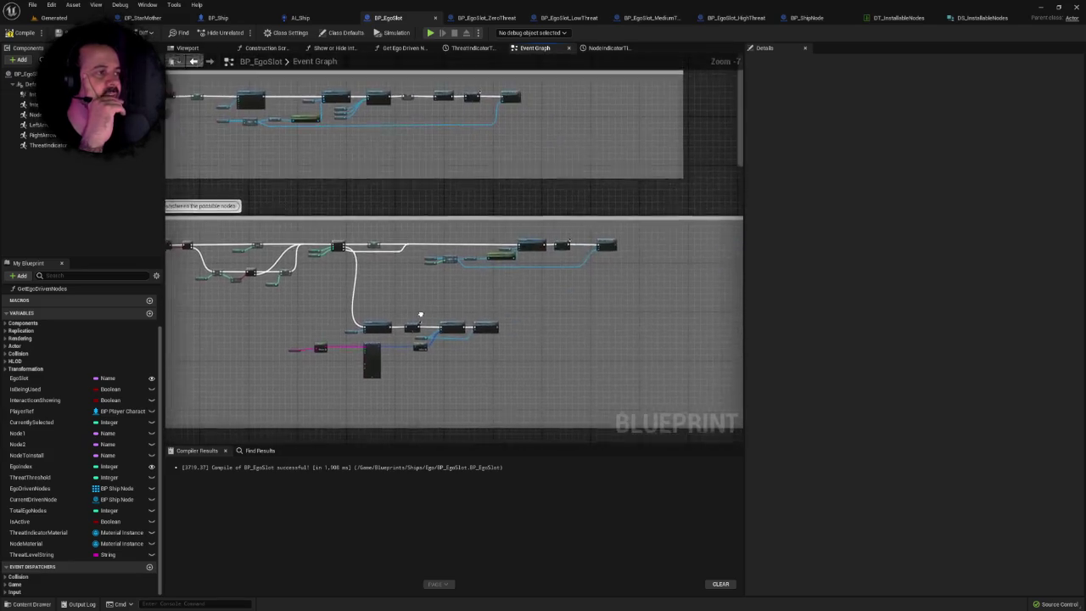
scroll(403, 329, up, 3)
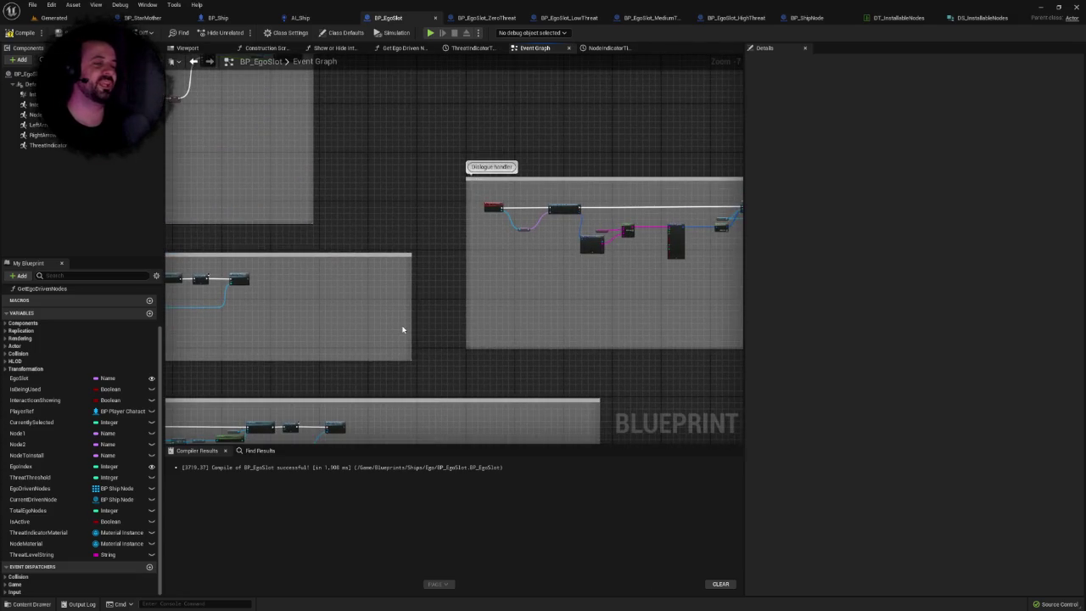
scroll(591, 278, up, 6)
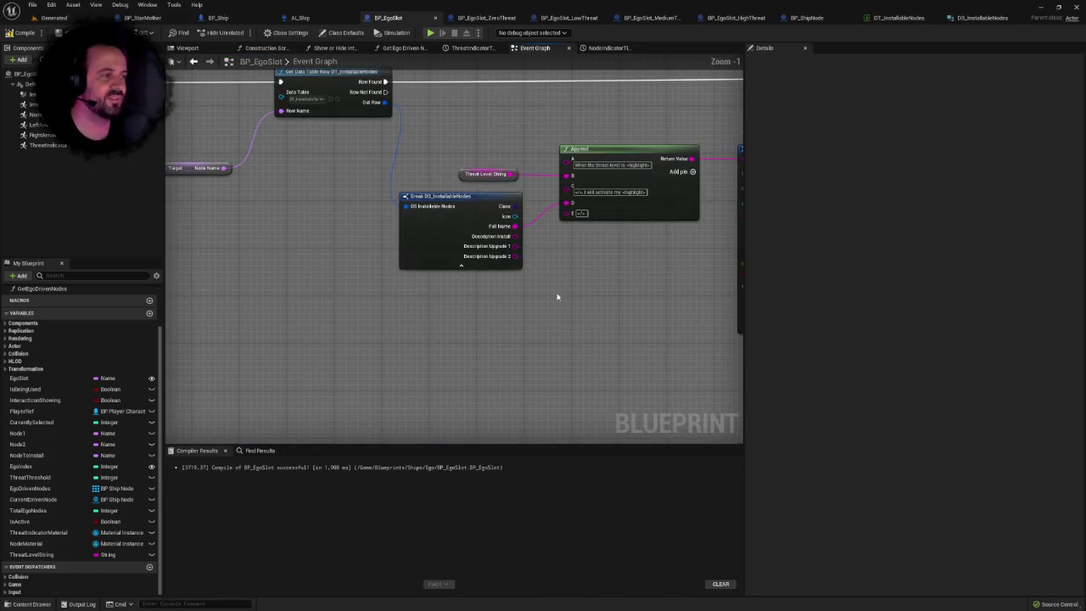
scroll(580, 284, down, 4)
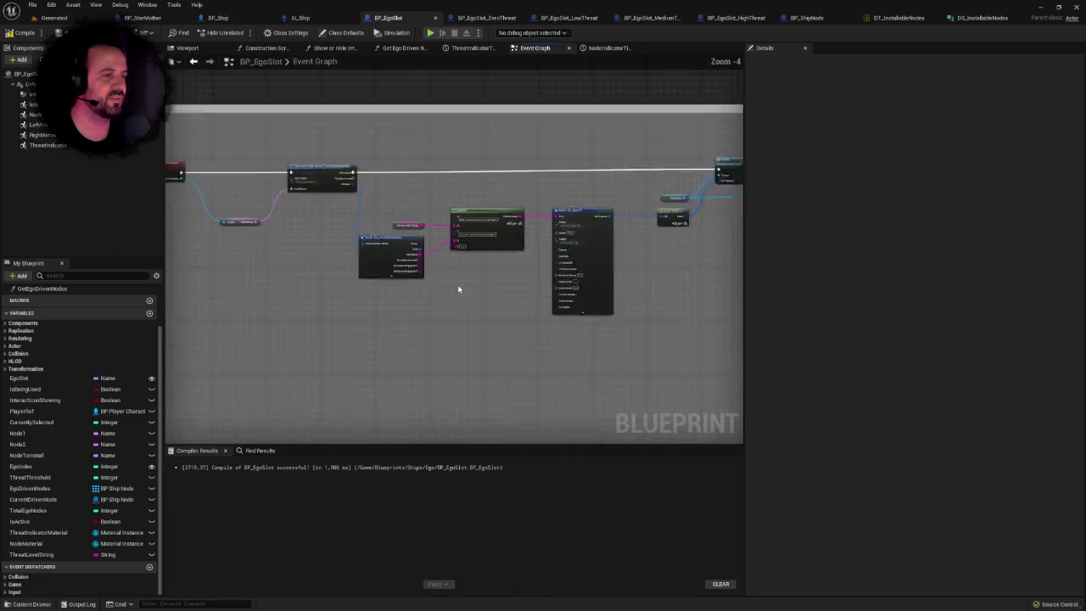
mouse_move(685, 246)
mouse_down()
mouse_move(877, 196)
mouse_move(456, 206)
mouse_move(793, 206)
mouse_move(660, 233)
mouse_up()
drag(768, 184, 592, 215)
mouse_move(679, 238)
mouse_down()
mouse_move(497, 249)
mouse_move(605, 235)
mouse_move(703, 249)
mouse_move(652, 336)
mouse_up()
scroll(480, 252, up, 3)
scroll(609, 236, down, 3)
mouse_move(352, 167)
mouse_down()
mouse_move(436, 201)
mouse_move(451, 271)
mouse_move(424, 204)
mouse_move(425, 45)
mouse_up()
drag(625, 179, 570, 162)
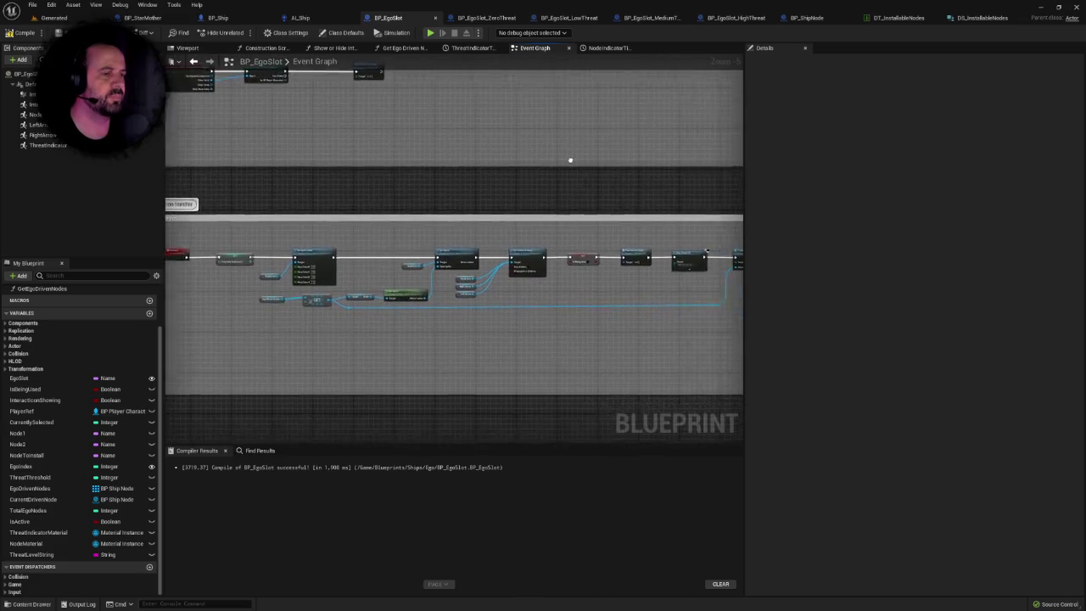
scroll(570, 162, down, 2)
scroll(303, 235, up, 2)
scroll(634, 217, up, 5)
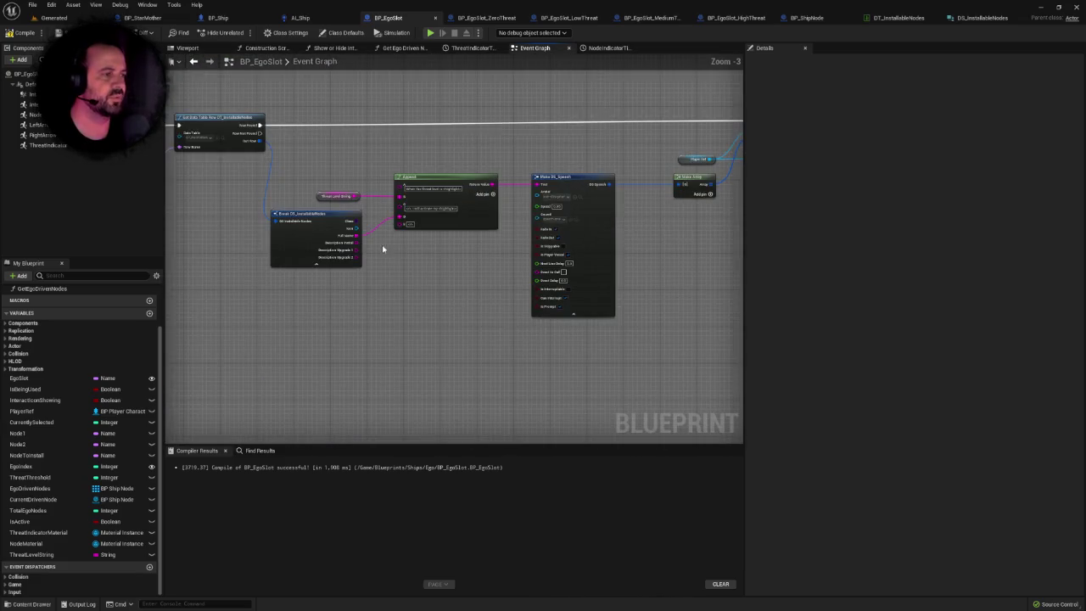
scroll(522, 272, up, 2)
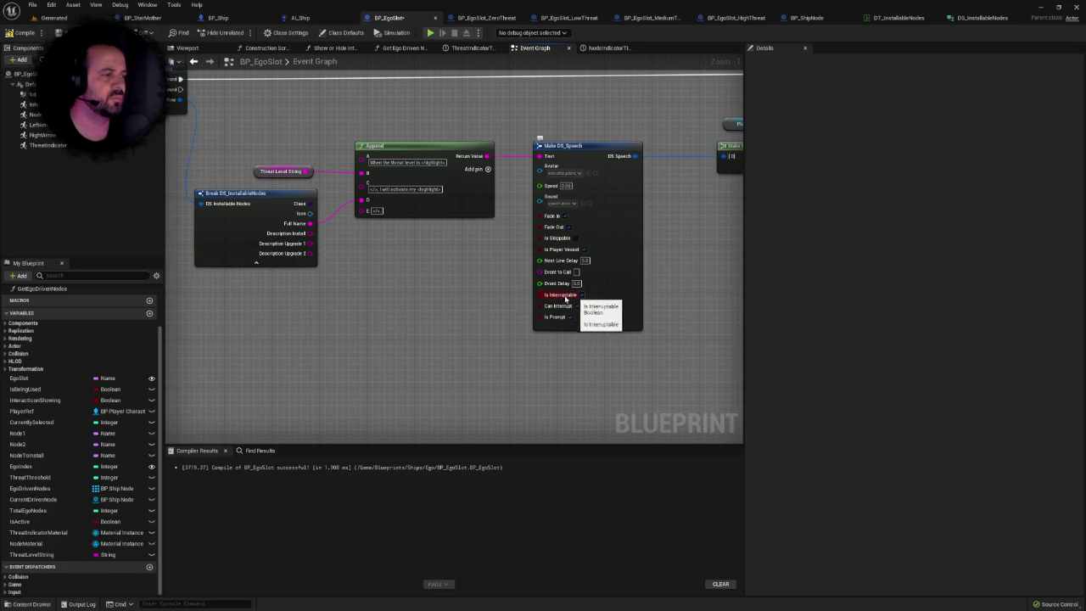
drag(455, 295, 410, 289)
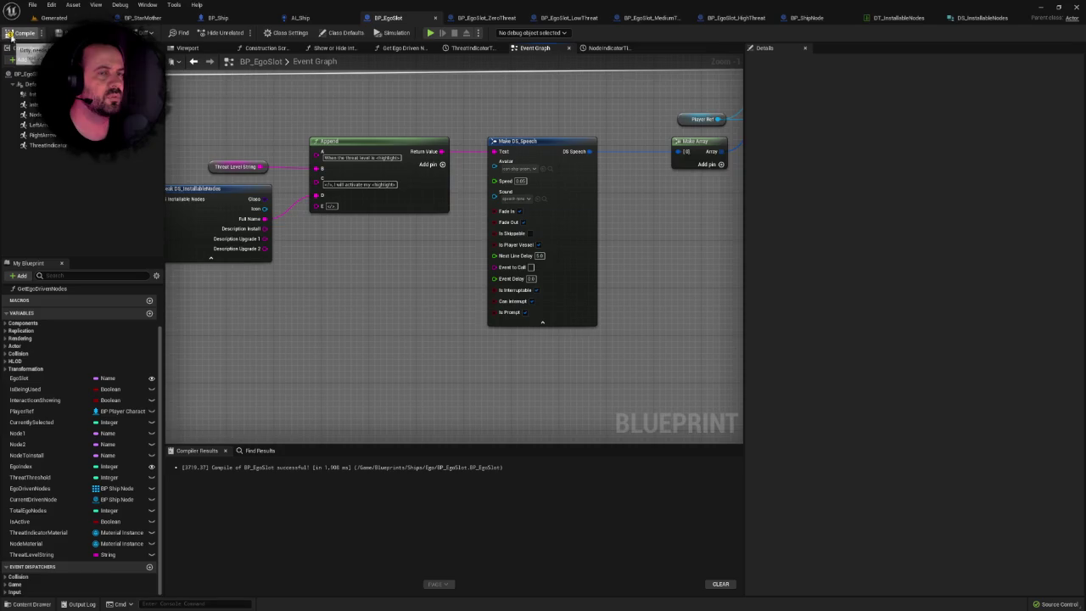
Pan and zoom across BP_ShipNode's upgrade-description speech chain, then return to the Generated level.
click(807, 18)
mouse_move(643, 215)
mouse_down()
mouse_move(557, 181)
mouse_move(452, 205)
mouse_up()
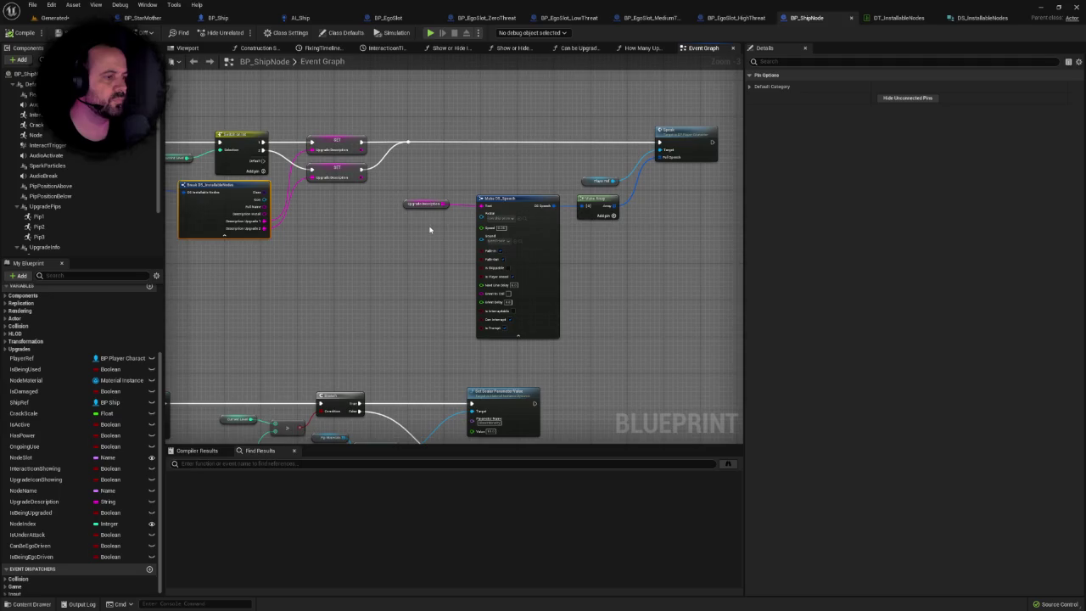
mouse_move(434, 250)
mouse_down()
mouse_move(617, 241)
mouse_move(473, 245)
mouse_up()
scroll(472, 245, down, 4)
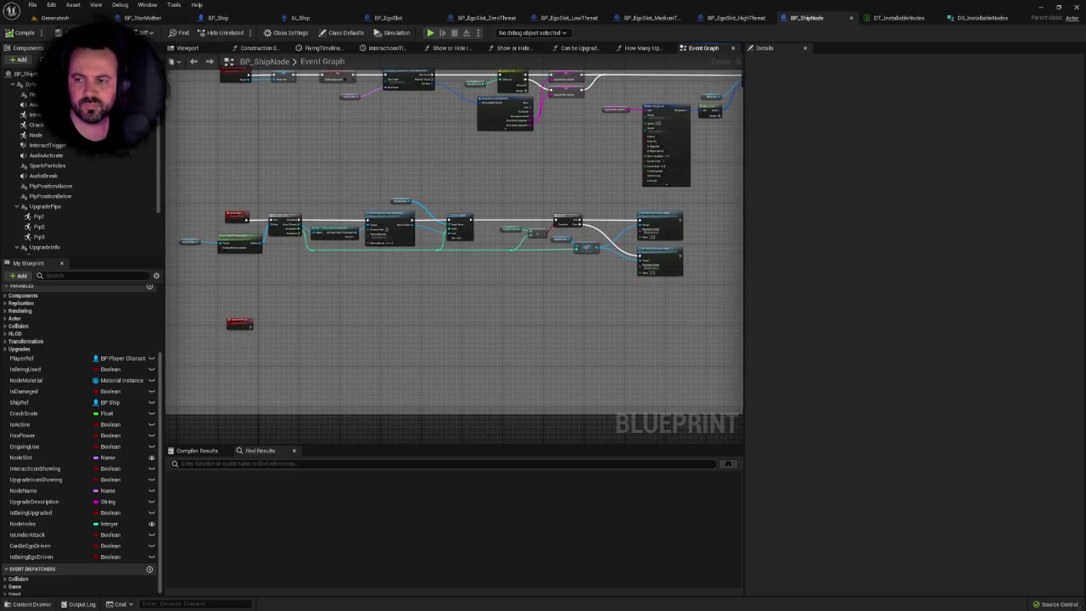
drag(455, 344, 526, 340)
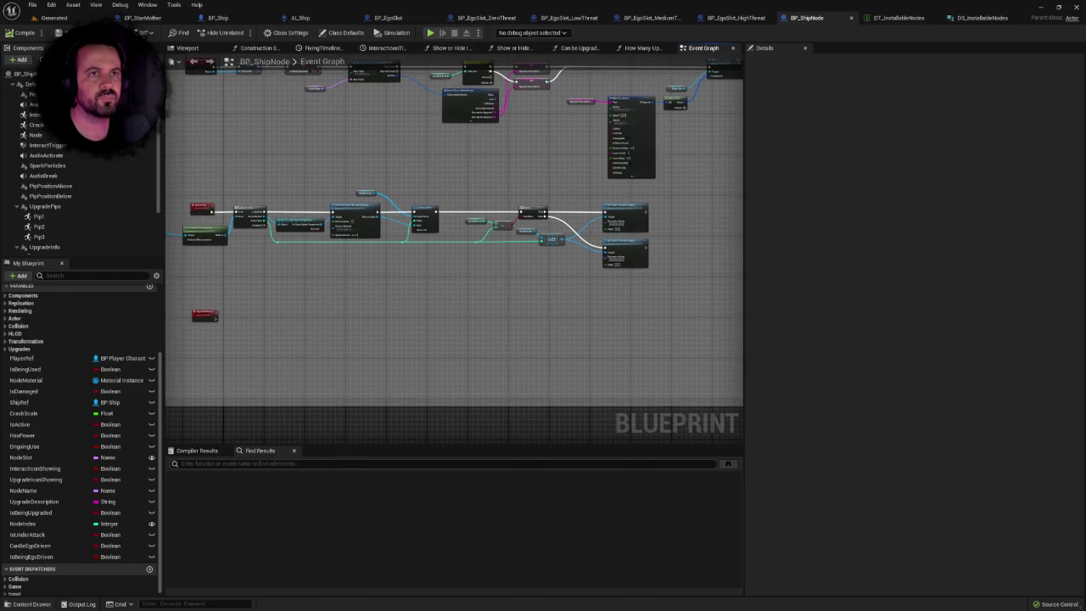
click(53, 17)
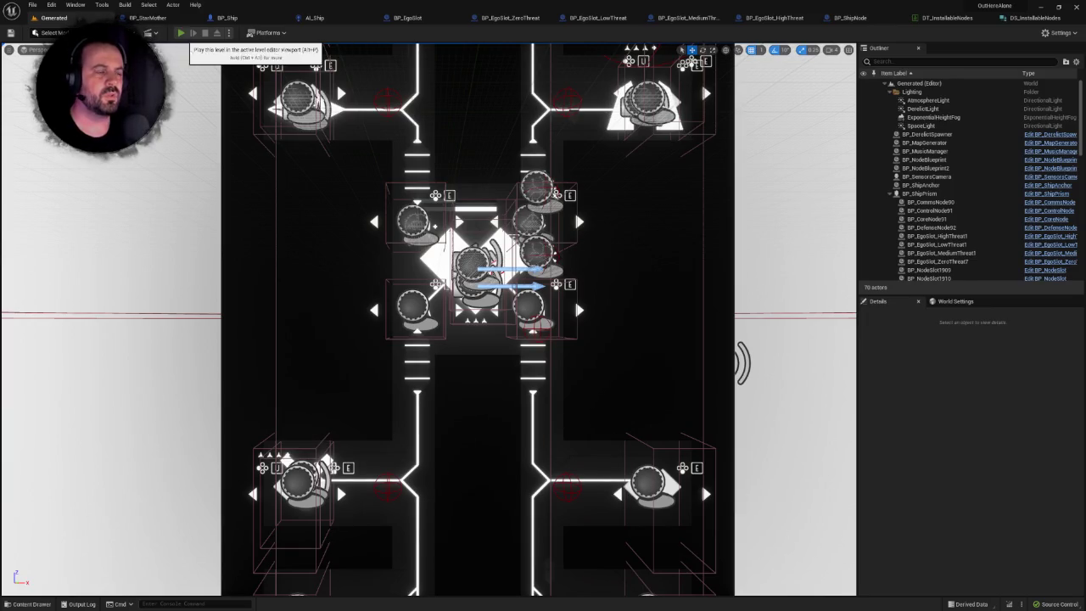
click(180, 33)
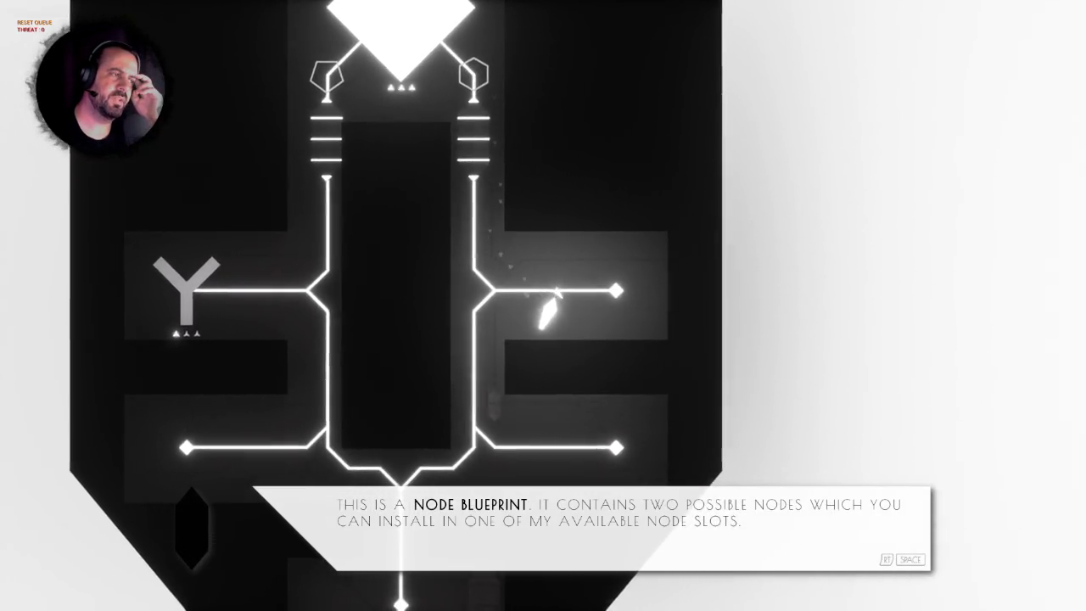
key(d)
key(e)
key(a)
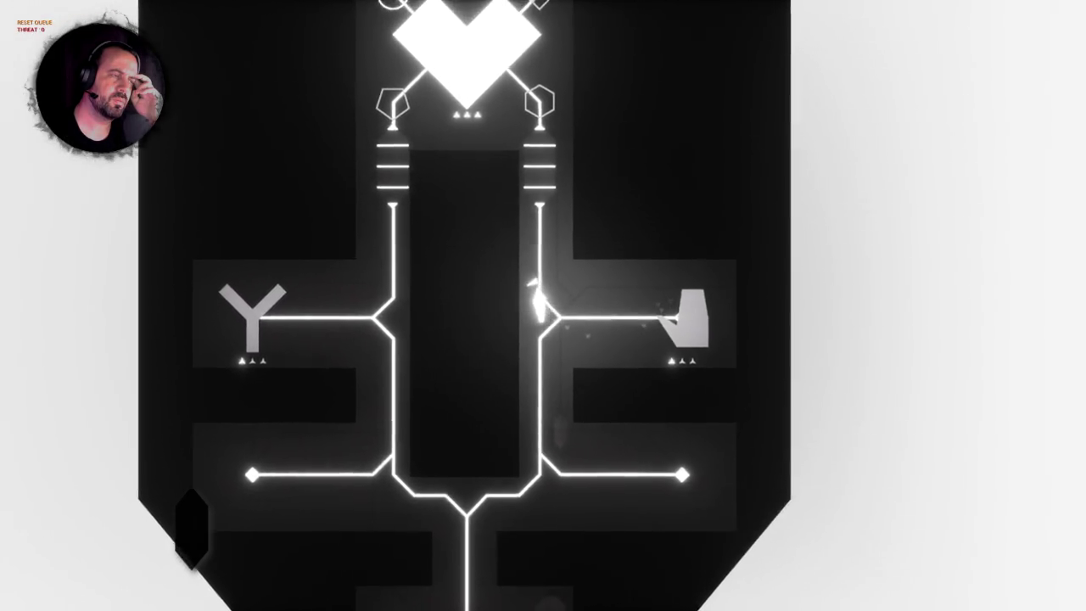
key(w)
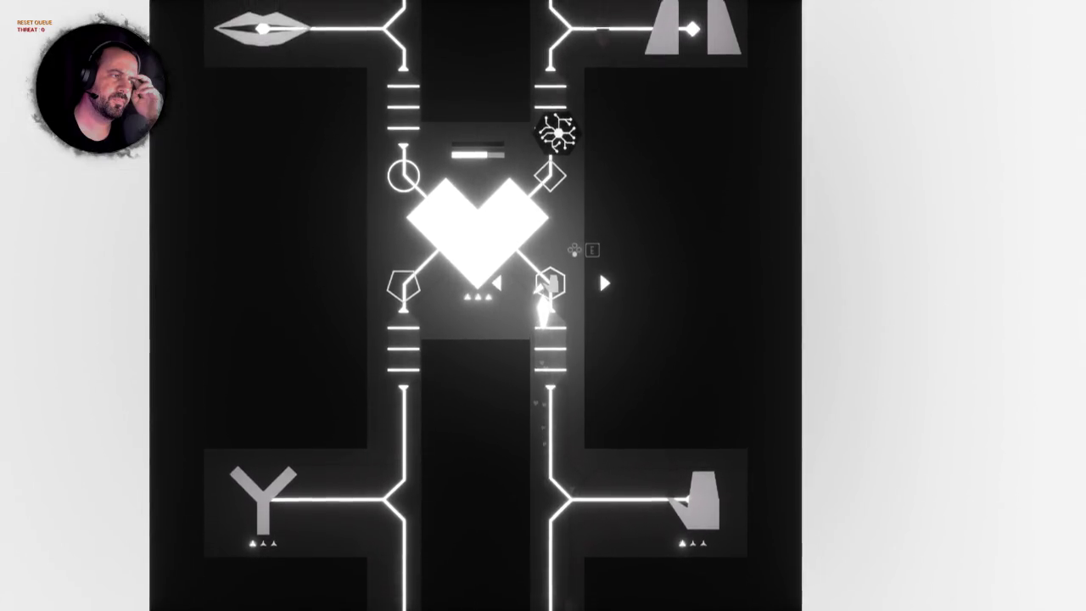
key(e)
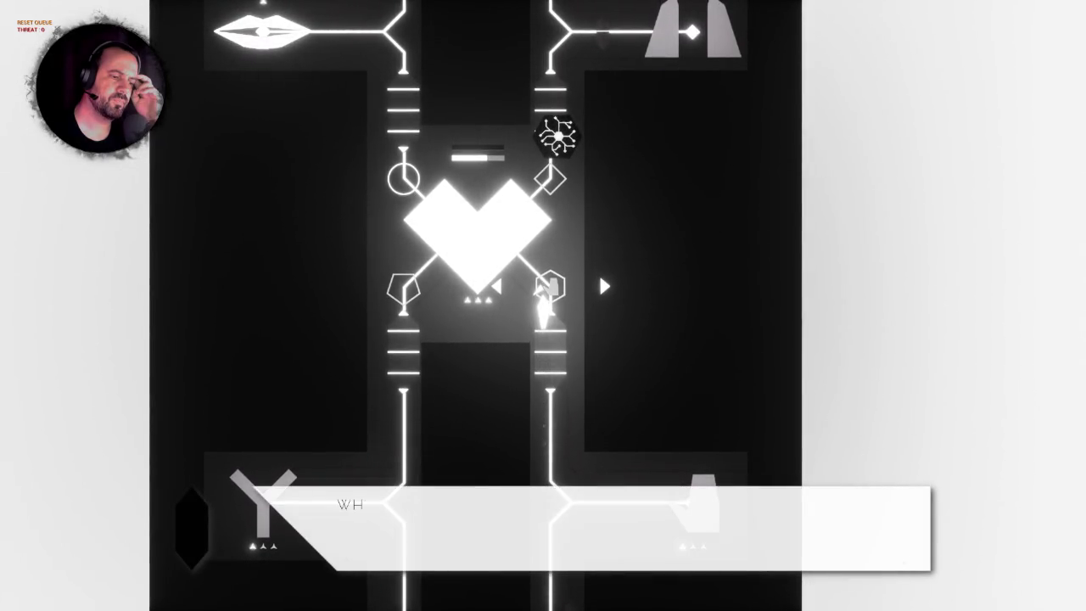
key(e)
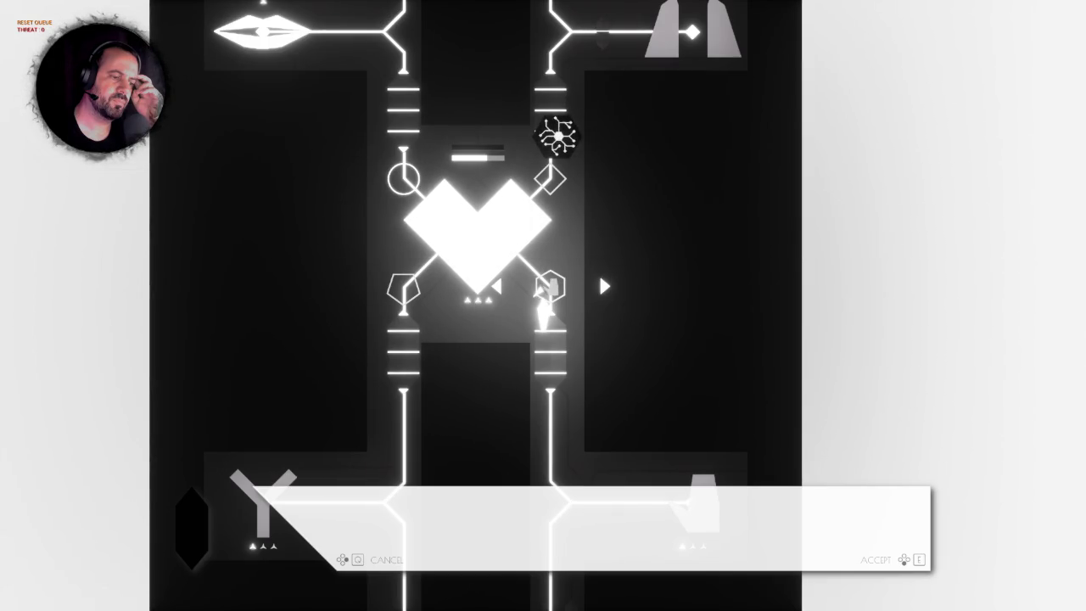
key(Escape)
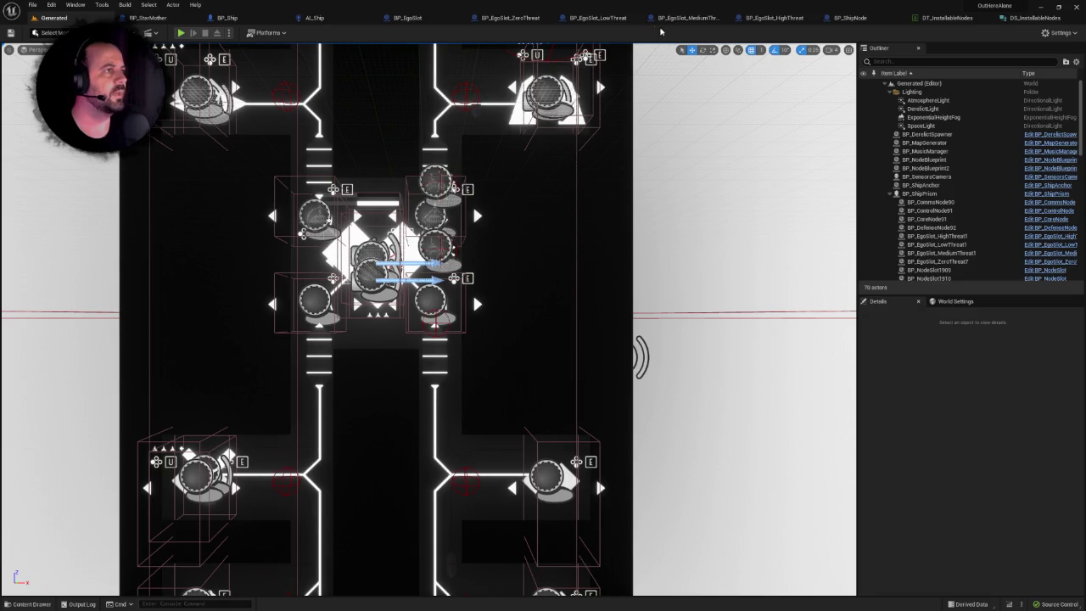
click(424, 18)
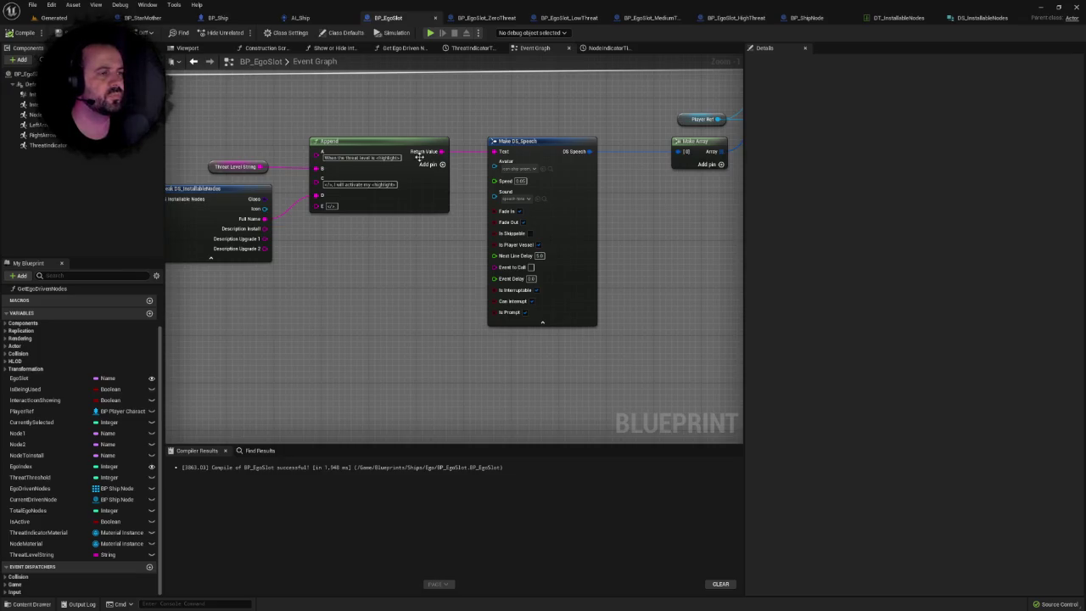
Close the BP_EgoSlot blueprint and launch a new Play session of the Generated level.
scroll(419, 157, down, 5)
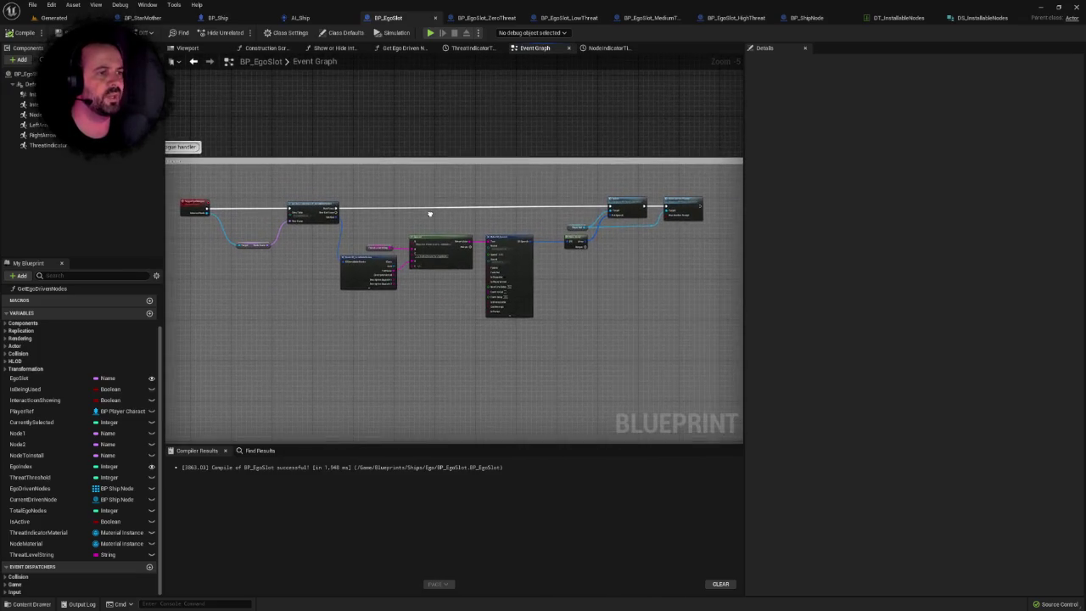
click(435, 17)
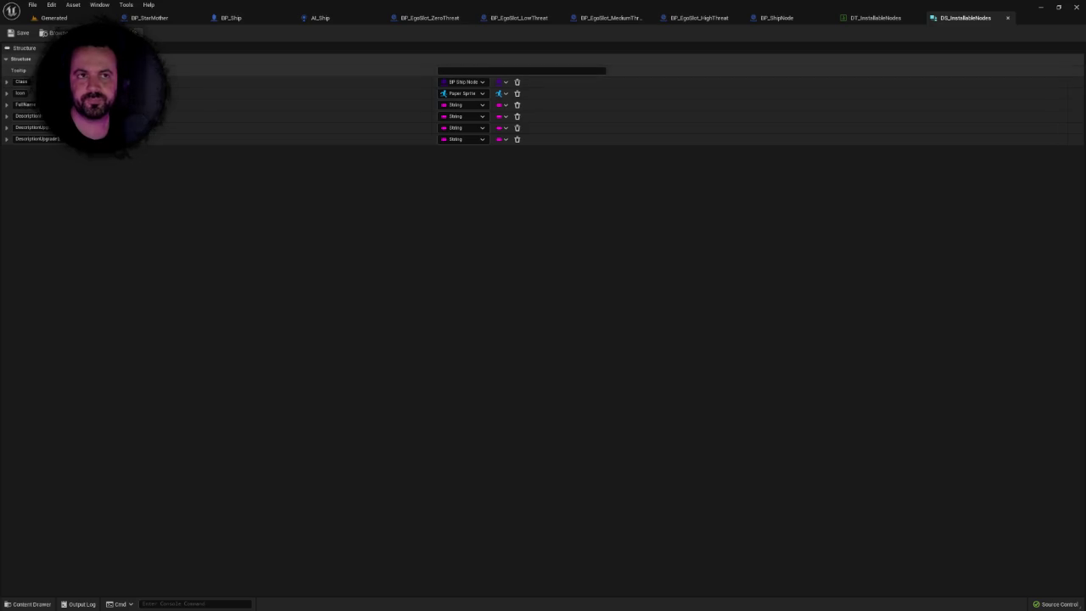
click(54, 18)
click(182, 33)
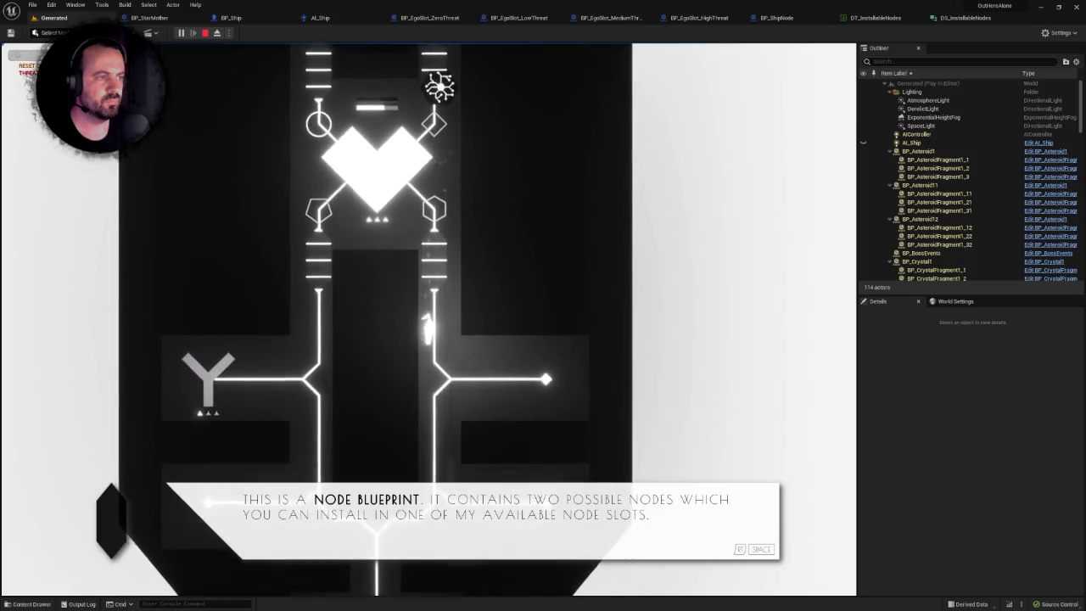
Advance past the node blueprint dialogue with Space, then stop the playtest with Escape.
key(space)
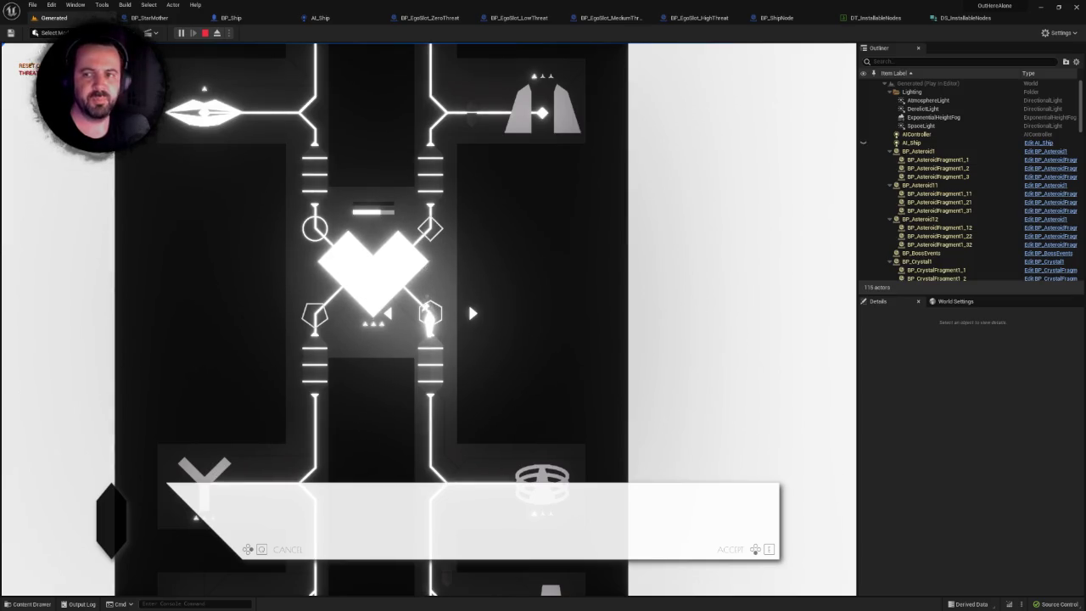
key(Escape)
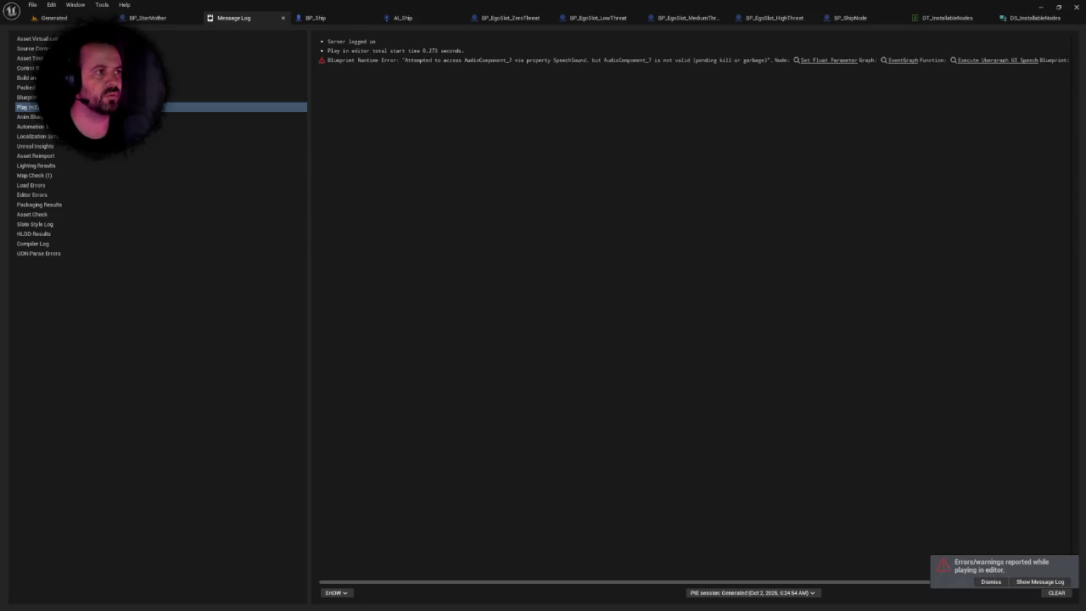
Dock the floating BP_EgoSlot editor, review its Dialogue handler, and compile it.
mouse_move(102, 110)
mouse_down()
mouse_move(85, 127)
mouse_move(127, 110)
mouse_move(224, 18)
mouse_move(203, 22)
mouse_up()
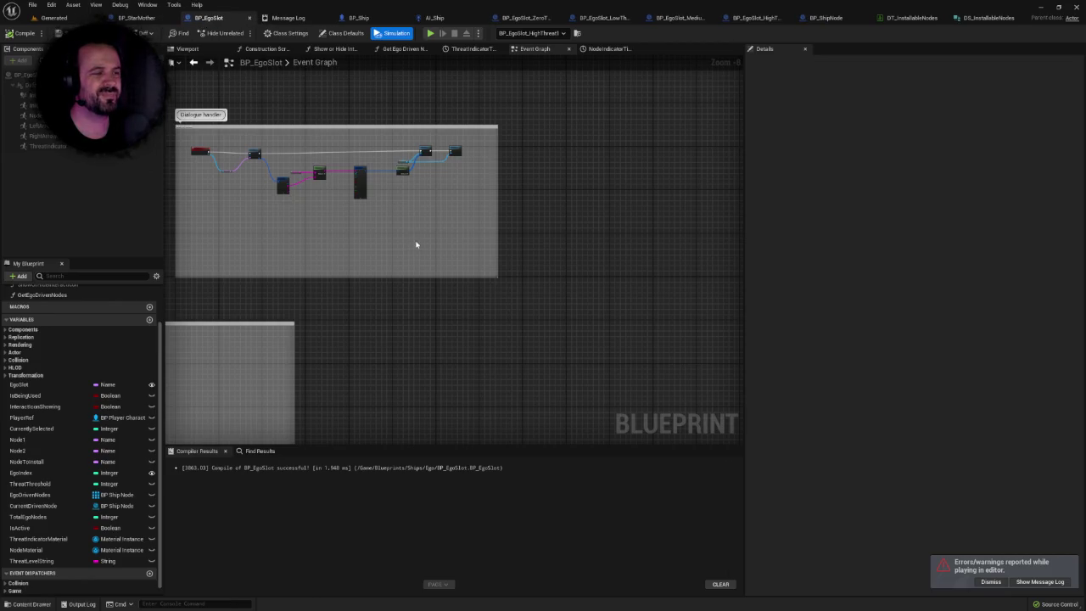
scroll(441, 200, up, 6)
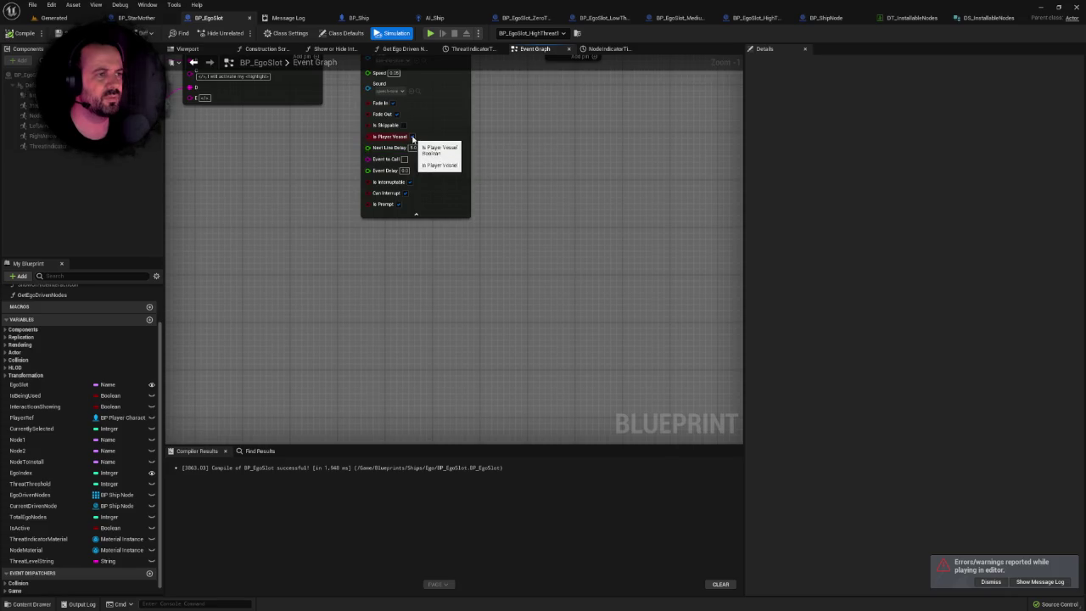
scroll(369, 201, down, 10)
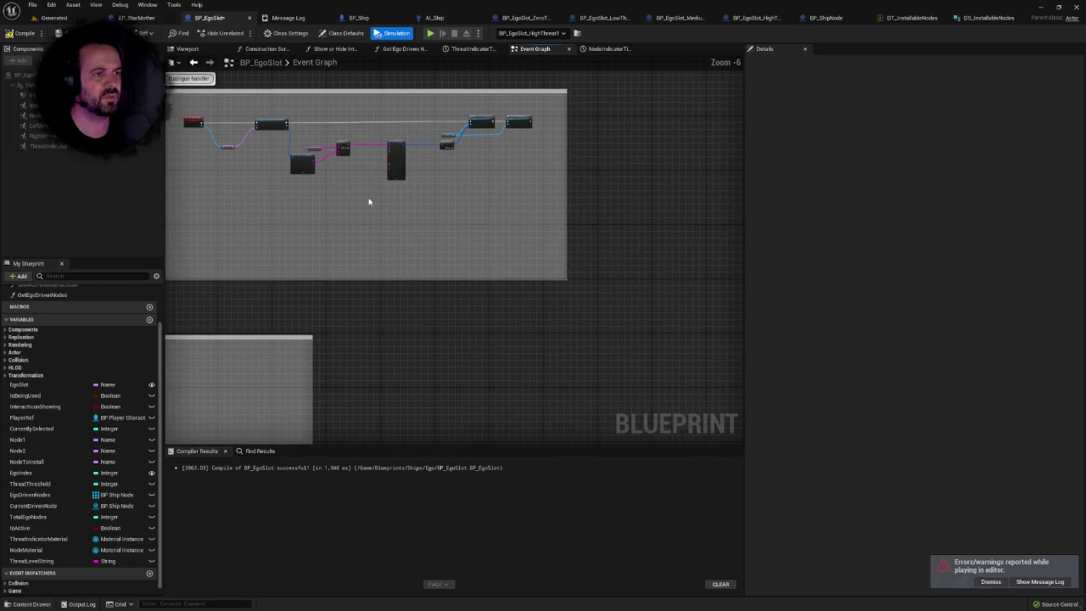
scroll(547, 241, down, 2)
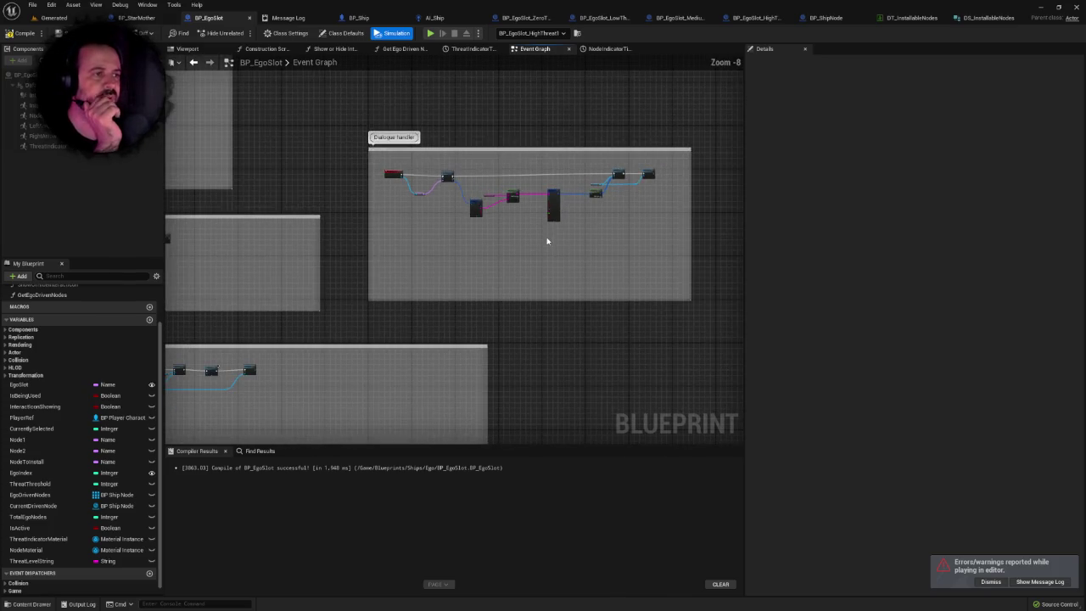
click(674, 295)
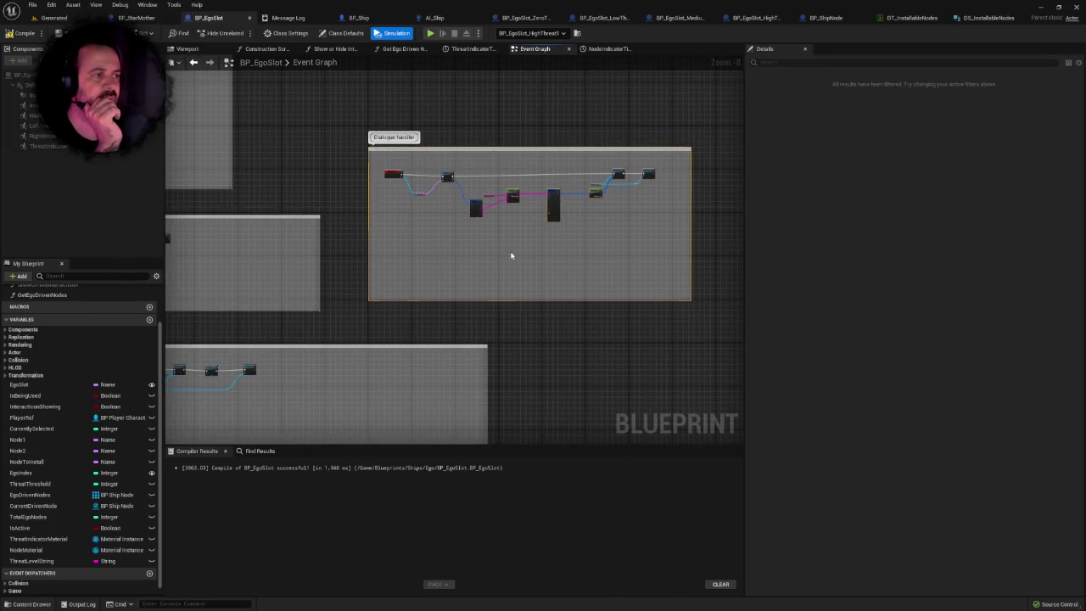
scroll(511, 255, up, 4)
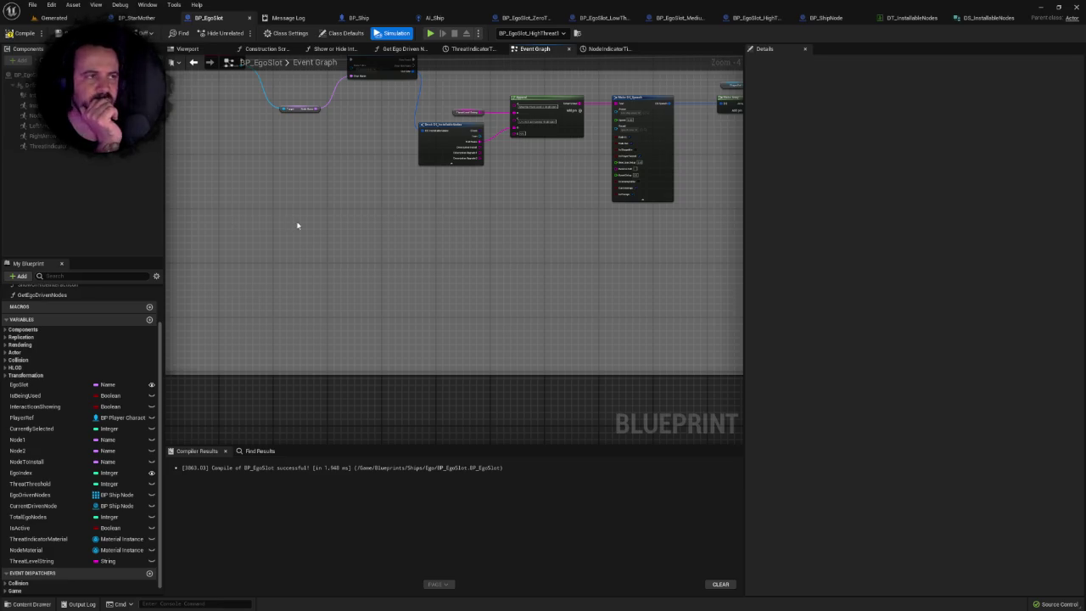
drag(296, 224, 279, 296)
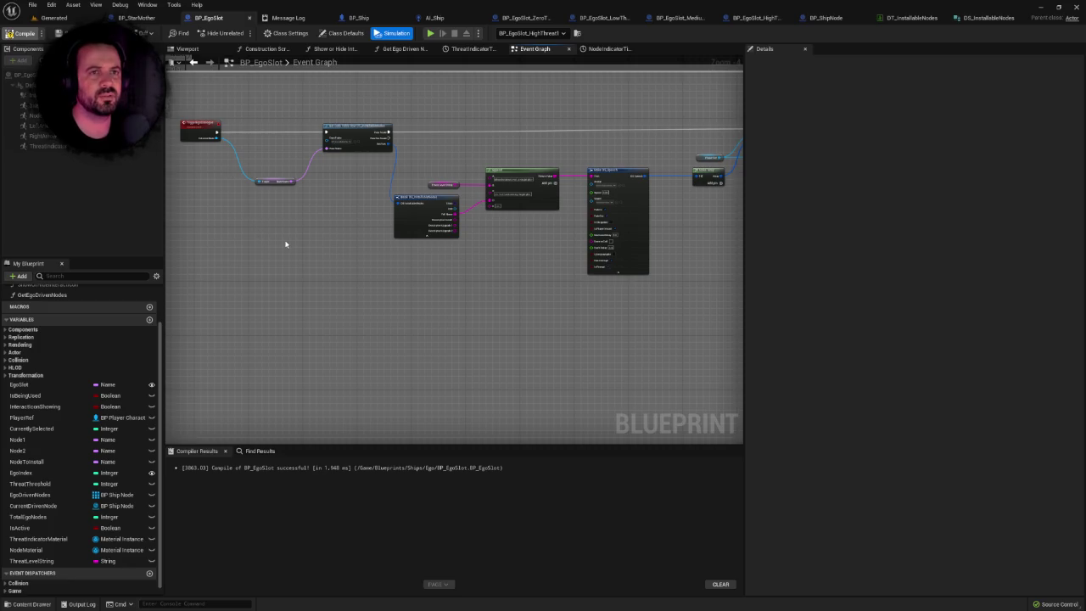
click(23, 32)
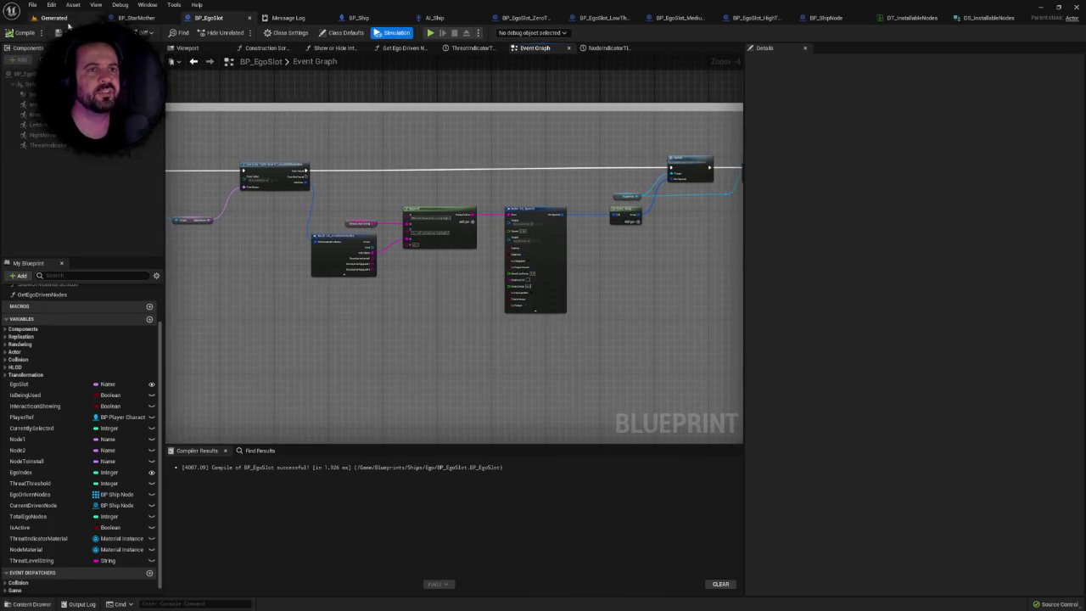
Return to the Generated level and bring up the Content Drawer.
click(56, 18)
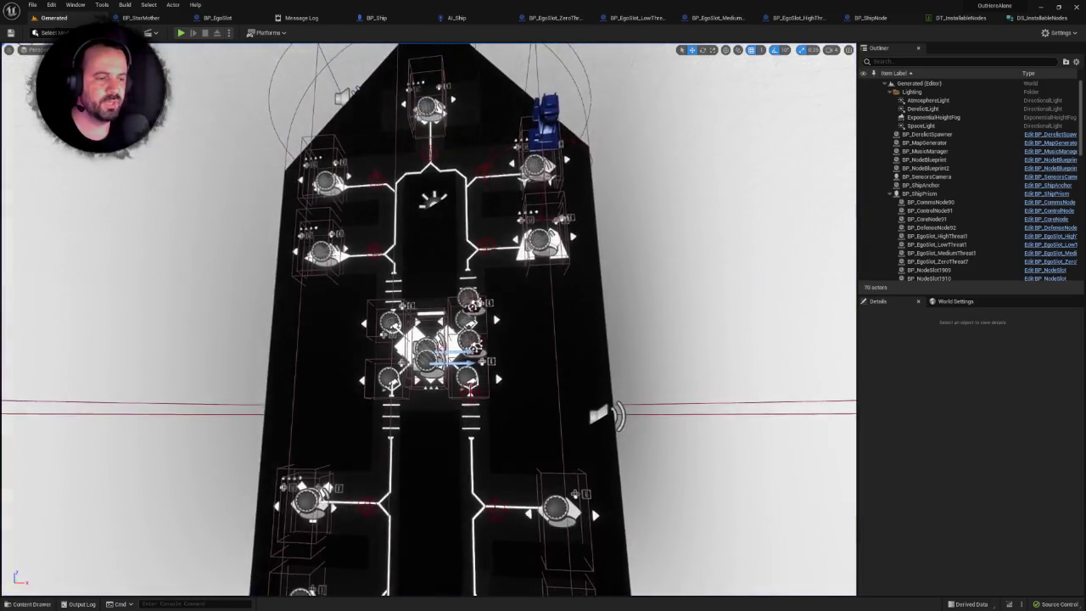
key(ctrl+space)
scroll(102, 493, down, 2)
Browse to UI > Game in the Content Drawer and open the UI_Speech widget blueprint.
click(36, 520)
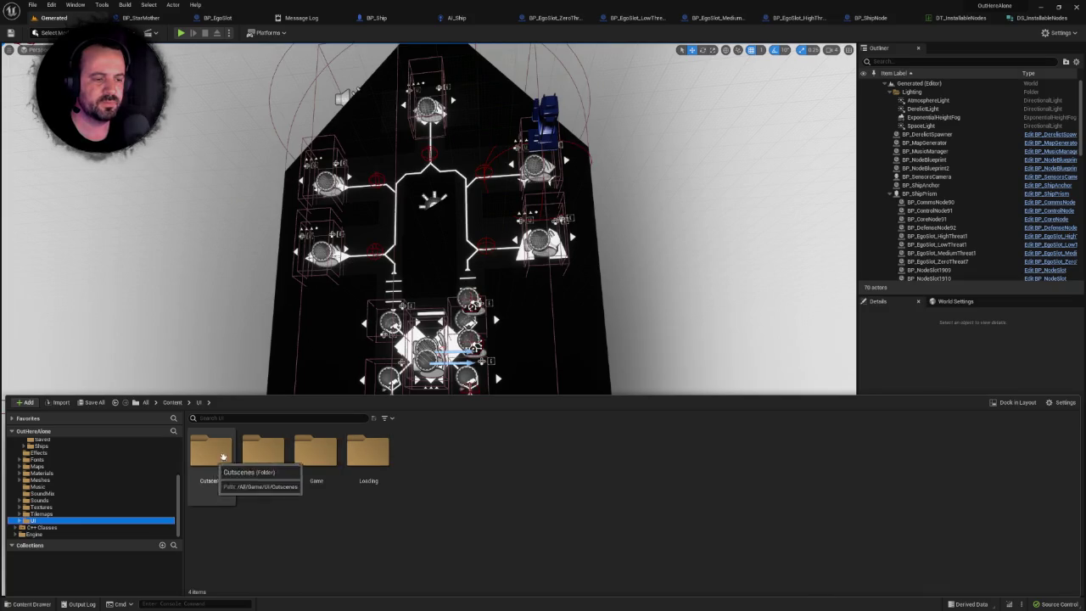
double_click(280, 450)
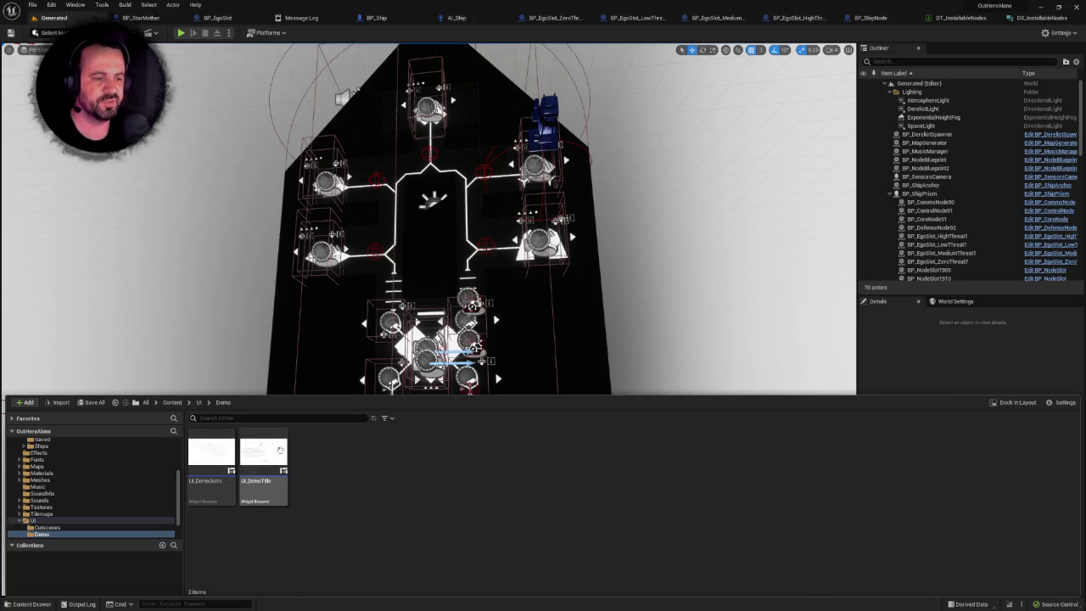
click(200, 402)
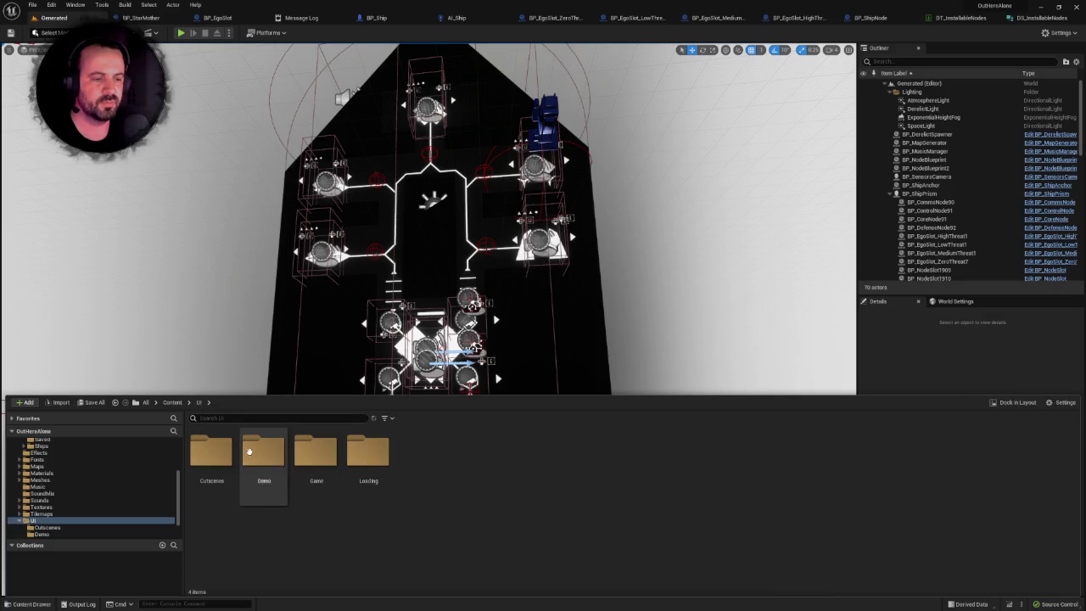
double_click(316, 451)
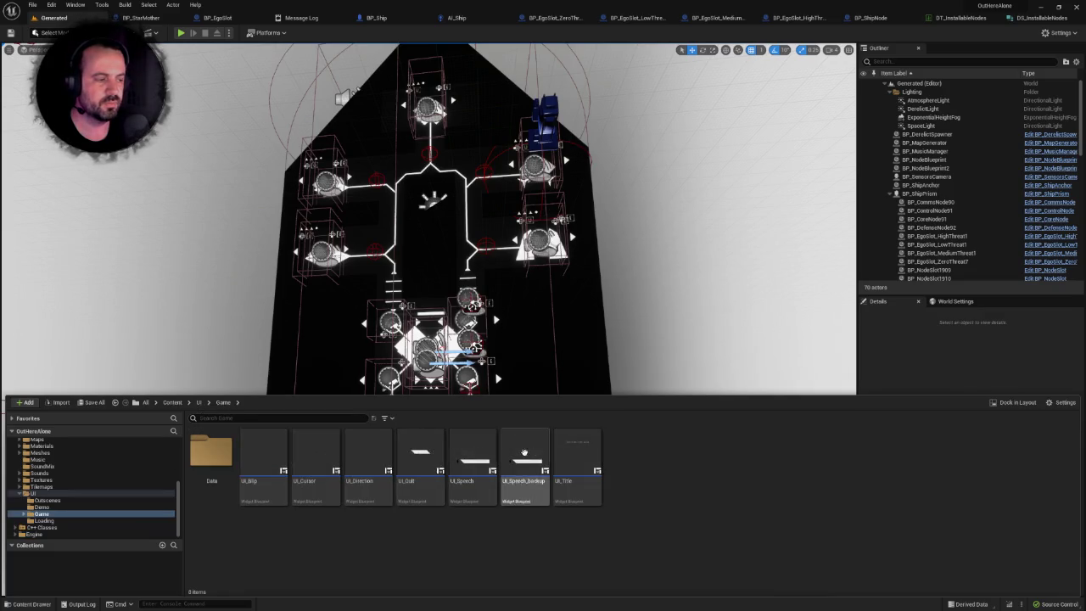
double_click(473, 458)
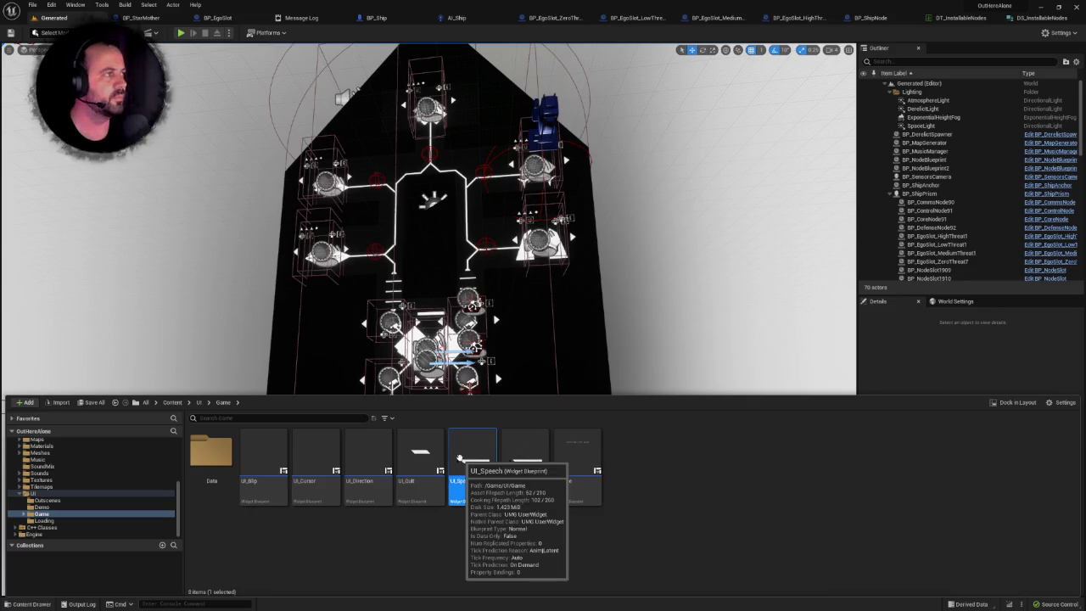
scroll(744, 303, down, 3)
scroll(659, 274, up, 5)
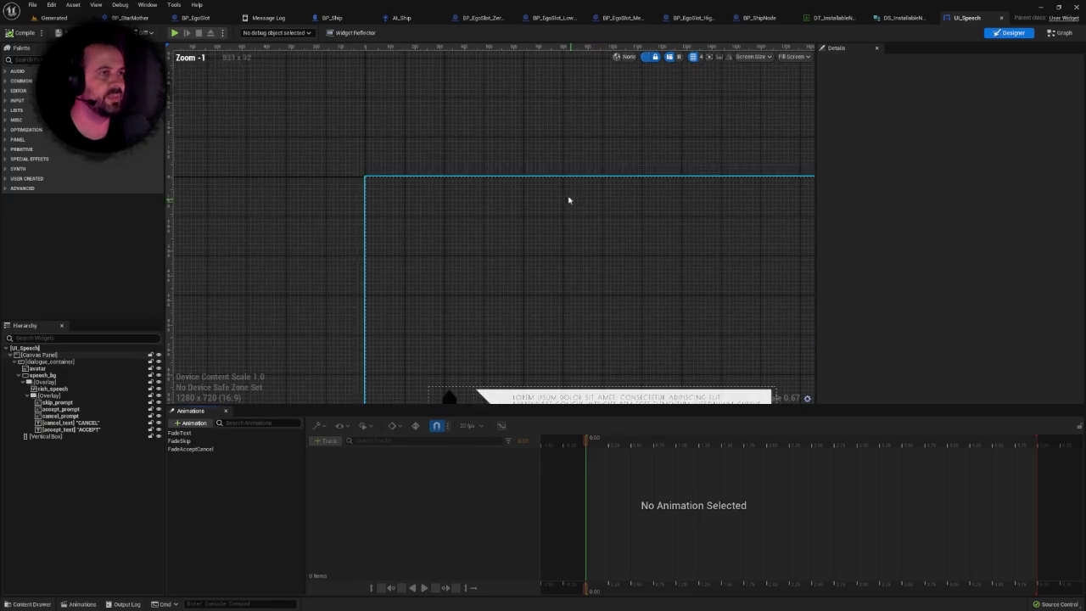
Switch UI_Speech to Graph view and look over its Initialize and Append groups.
click(1058, 32)
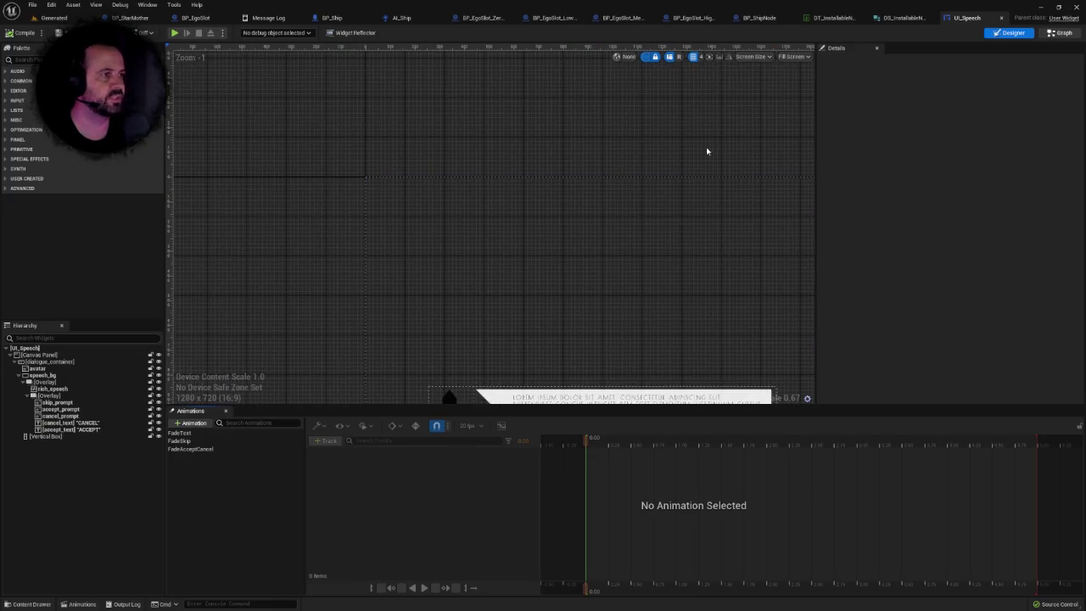
scroll(546, 216, down, 10)
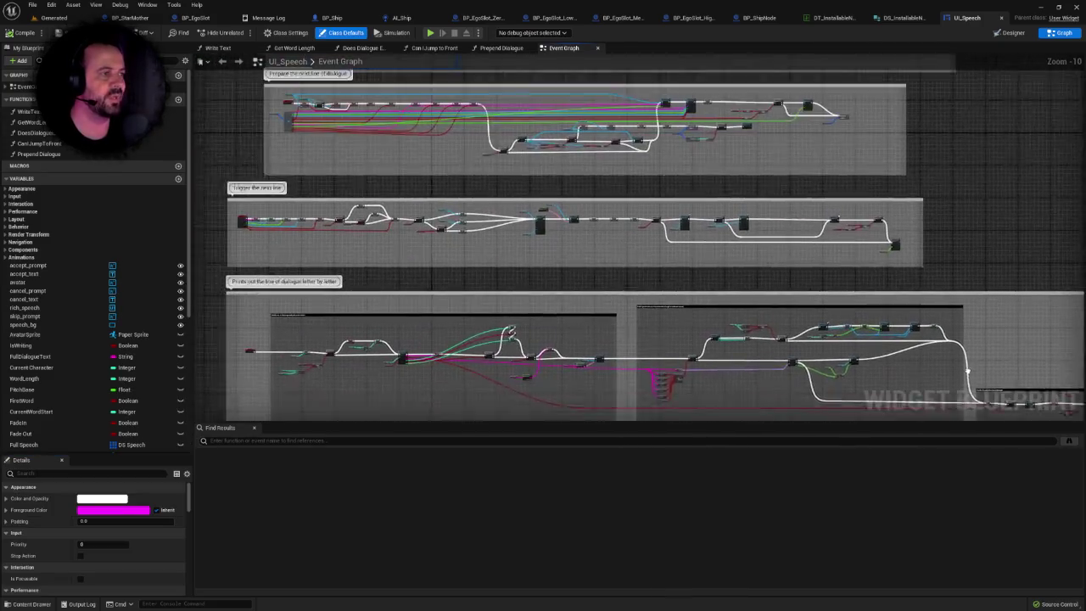
drag(580, 297, 467, 302)
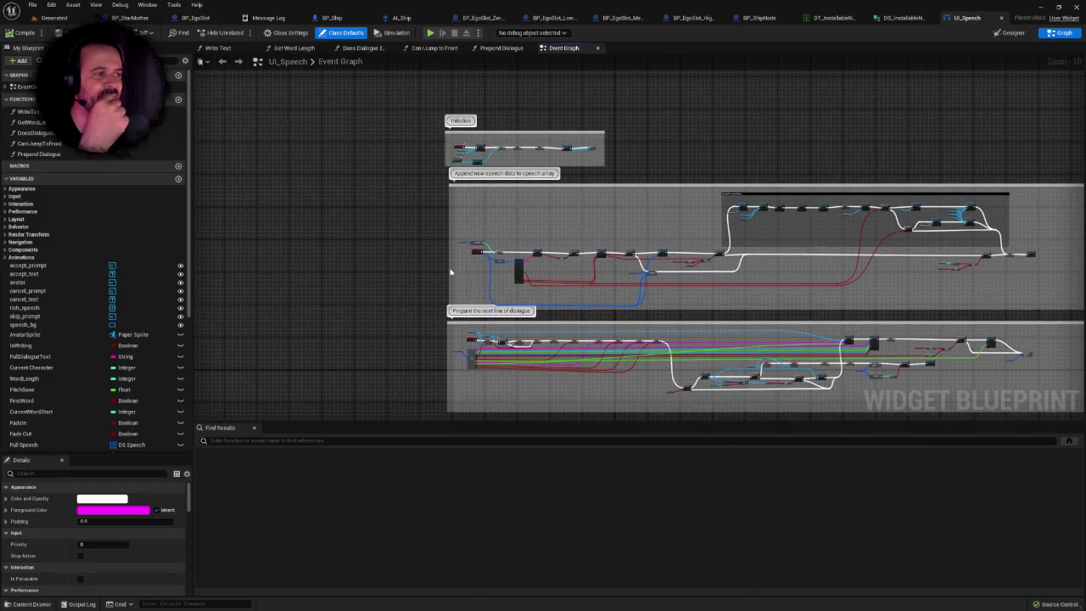
scroll(451, 271, up, 8)
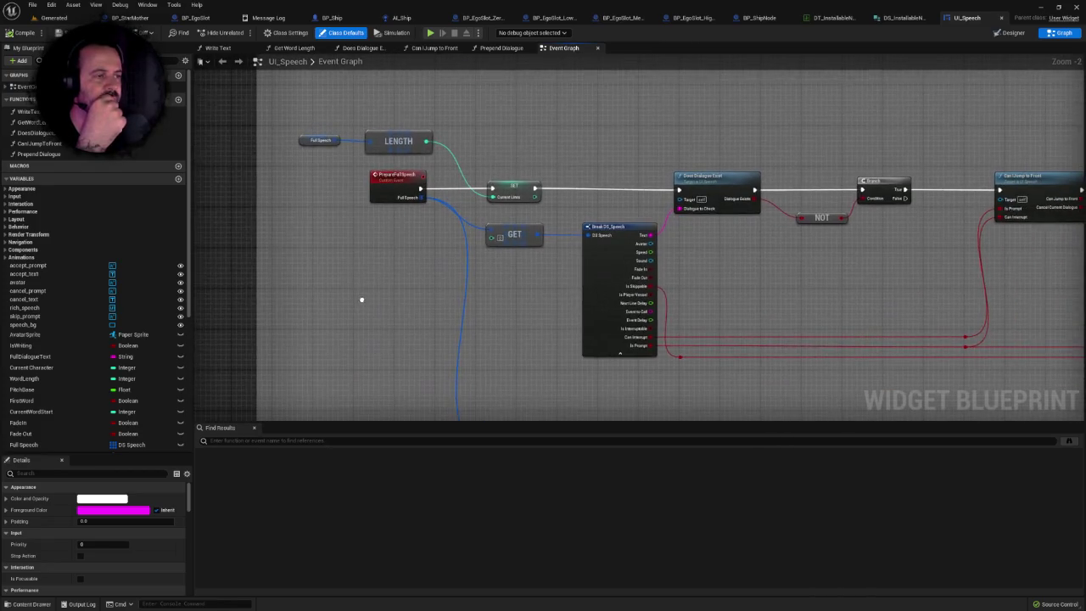
scroll(363, 303, down, 1)
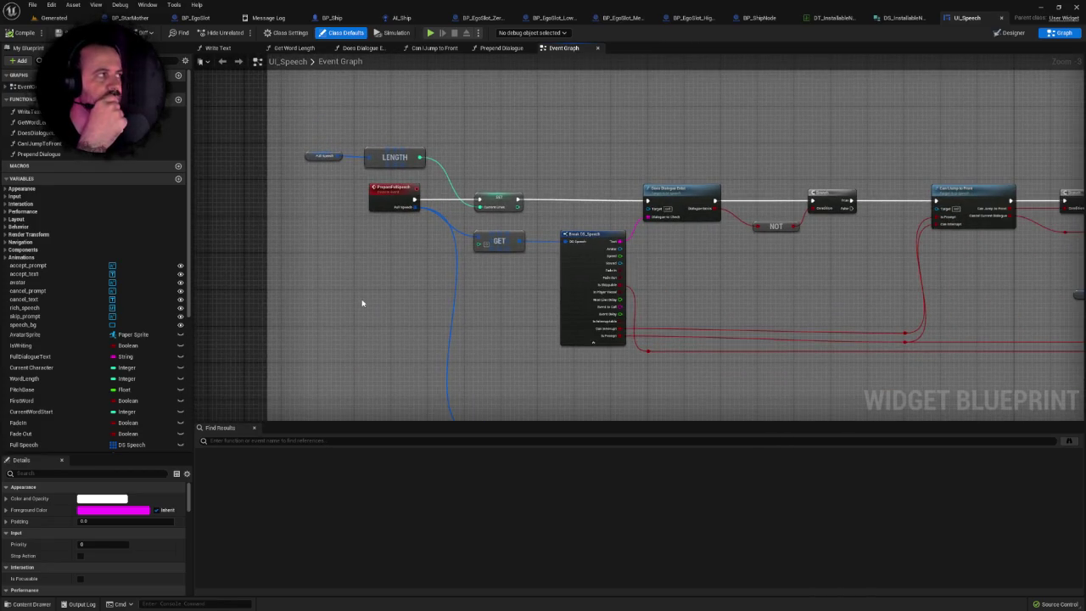
right_click(361, 299)
click(347, 287)
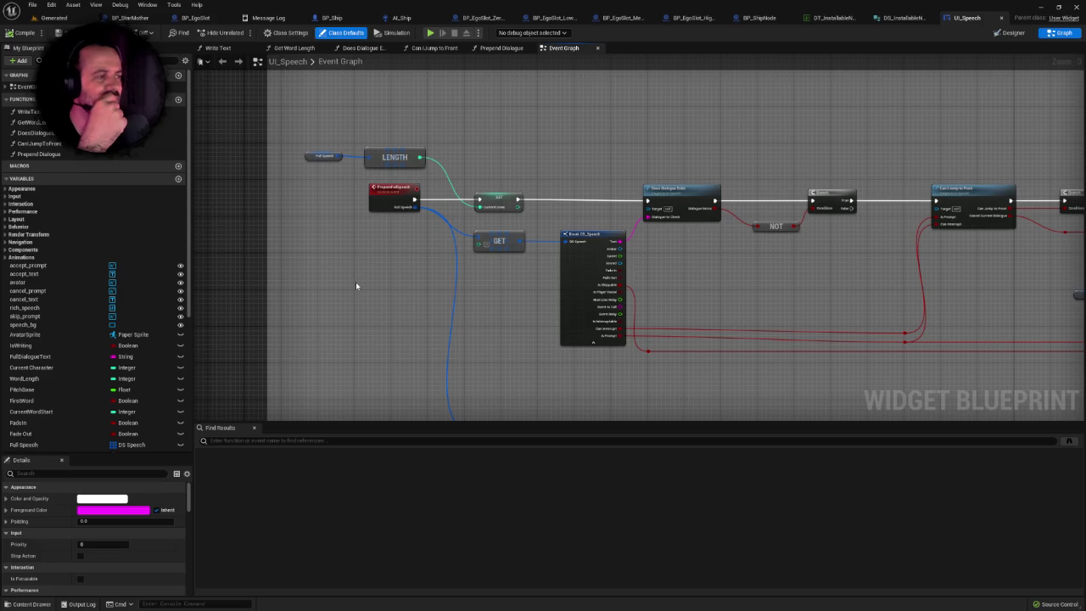
Scan the nodes further right, then open the DS_InstallableNodes structure.
drag(838, 246, 745, 247)
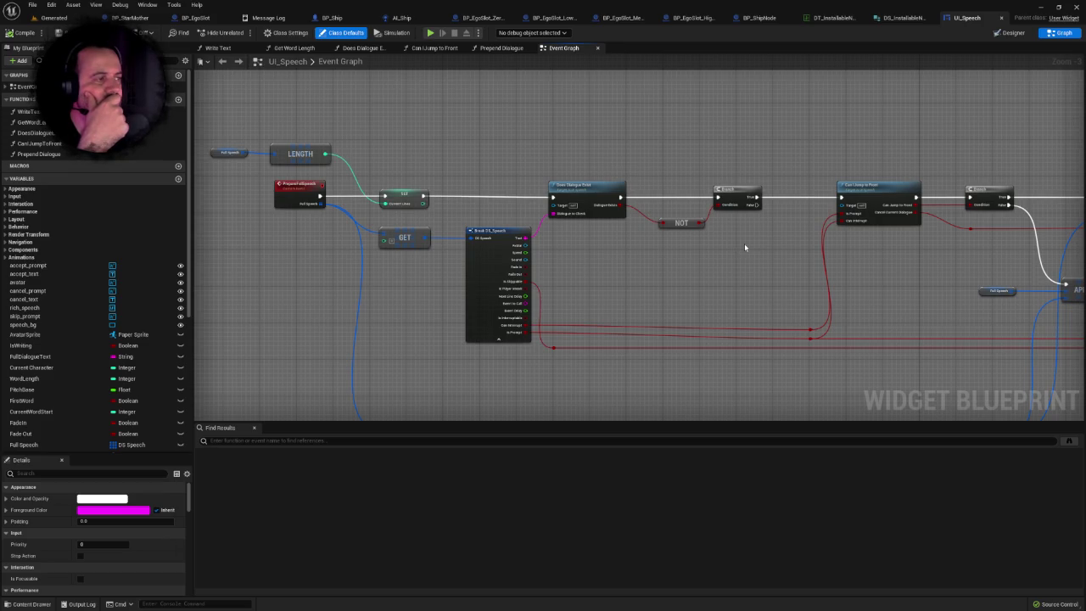
scroll(744, 243, down, 4)
scroll(502, 255, down, 2)
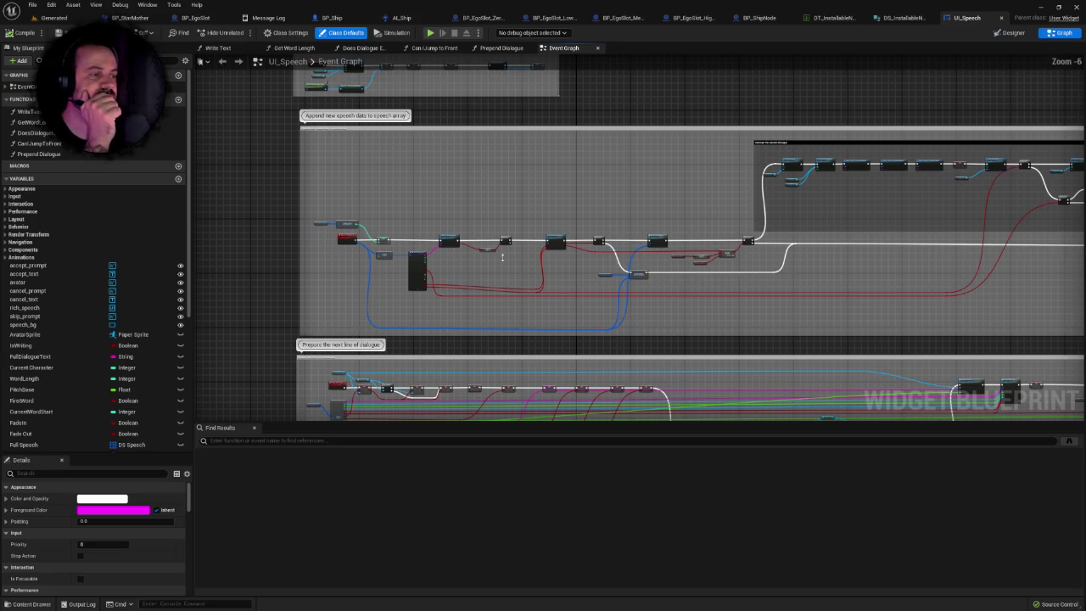
scroll(502, 257, up, 4)
scroll(502, 244, down, 3)
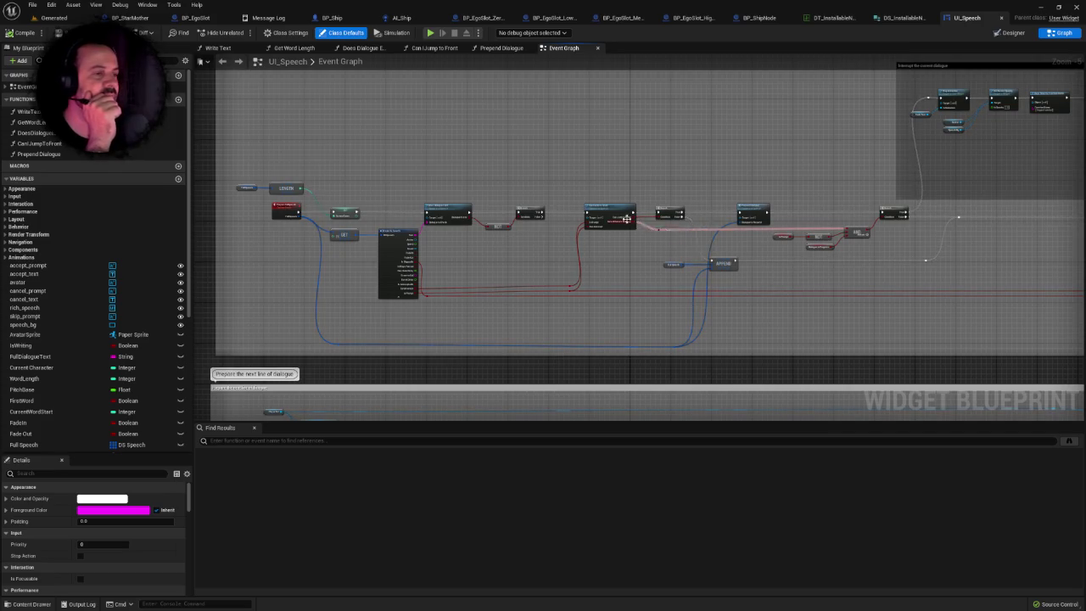
click(902, 17)
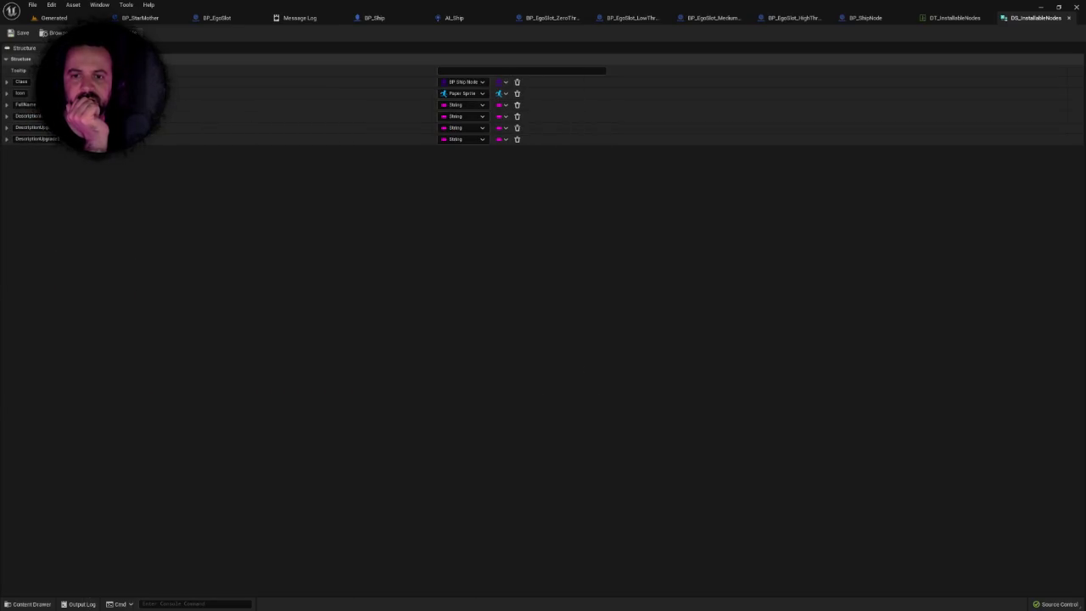
Play-test the Generated level until the threat-level speech box appears, then stop.
click(53, 17)
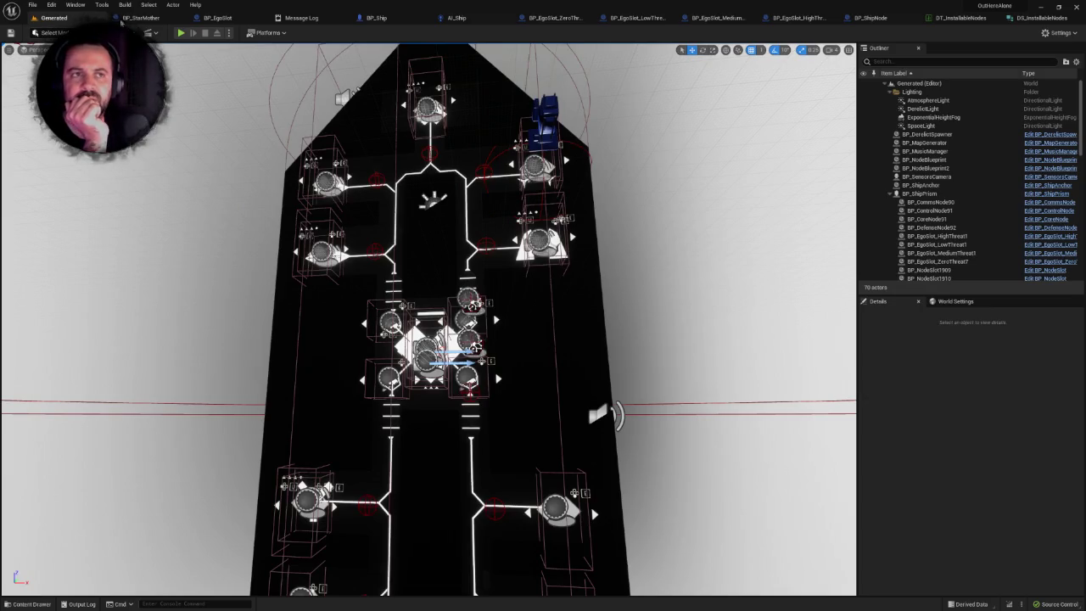
click(180, 32)
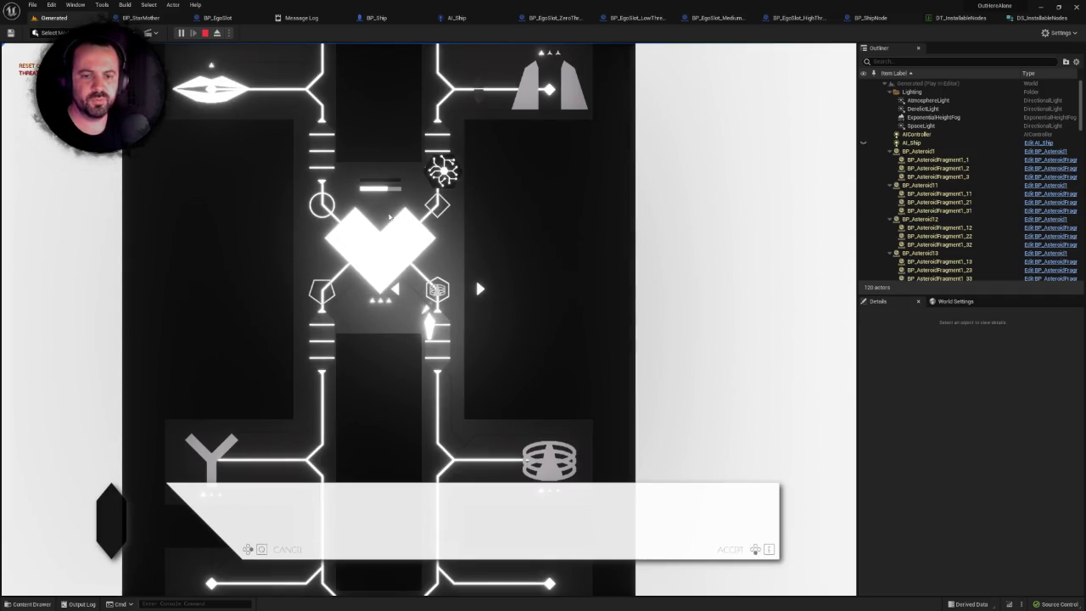
key(Escape)
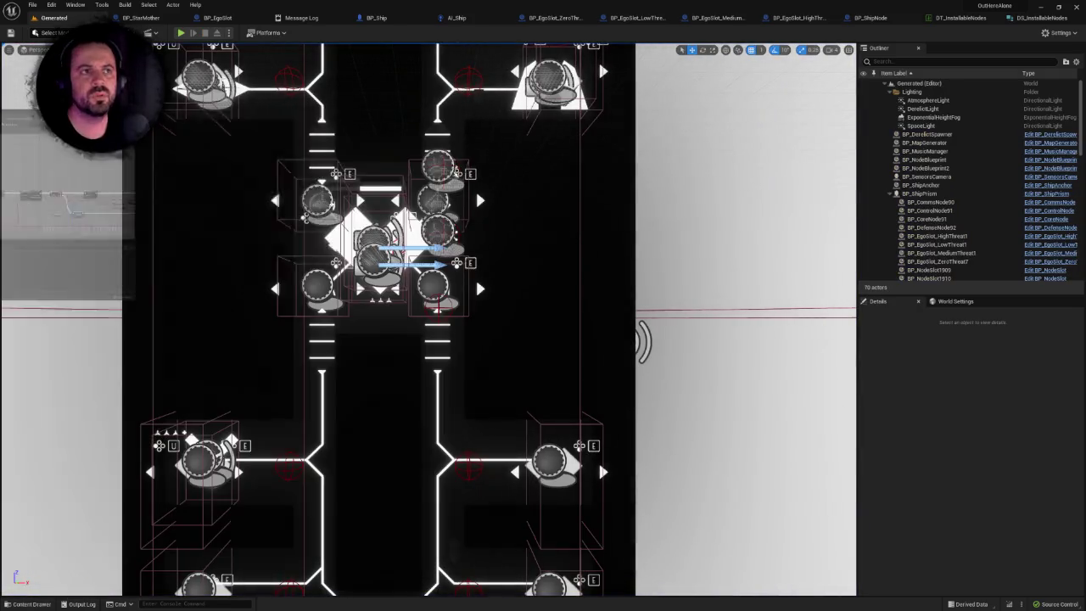
Reopen the UI_Speech graph and move its tab beside Message Log.
click(288, 17)
mouse_move(301, 21)
mouse_down()
mouse_move(340, 23)
mouse_move(280, 22)
mouse_up()
scroll(612, 250, down, 5)
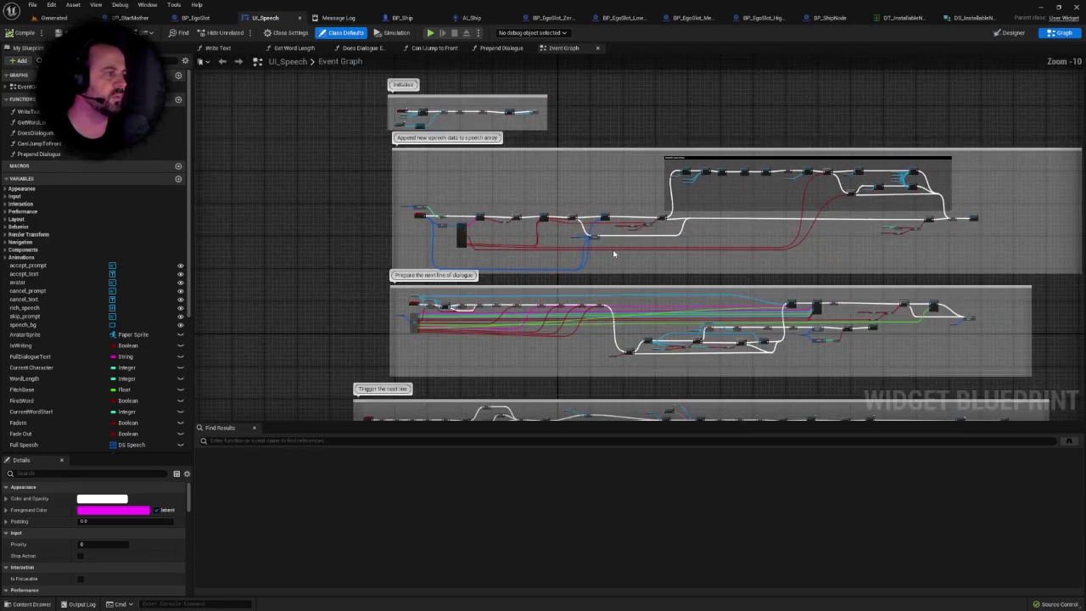
Recentre the UI_Speech graph, move its tab to the row's end, and switch to AI_Ship.
drag(613, 249, 494, 250)
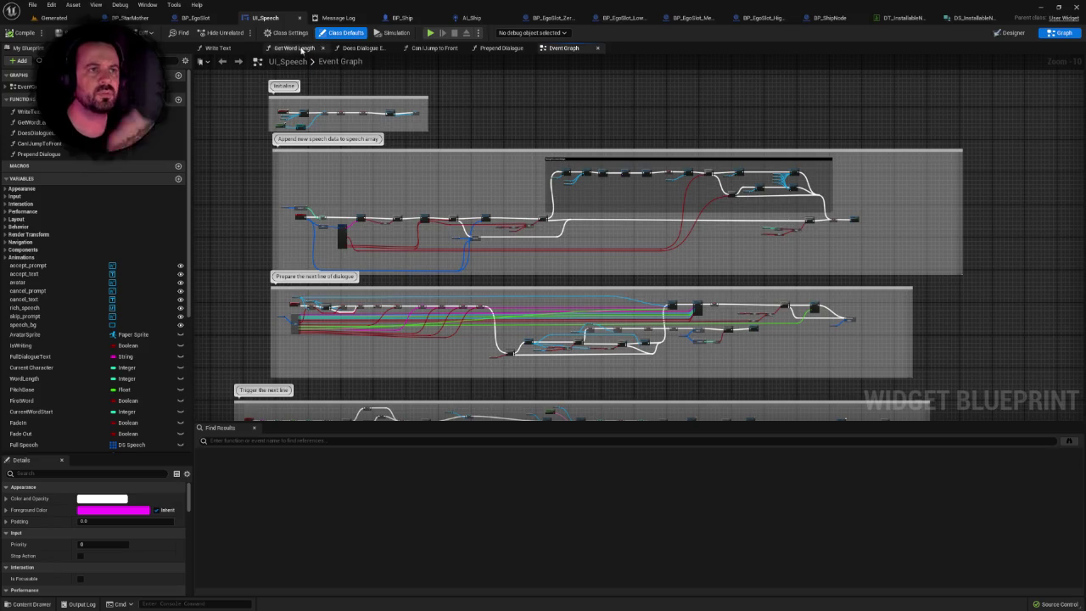
drag(265, 18, 244, 17)
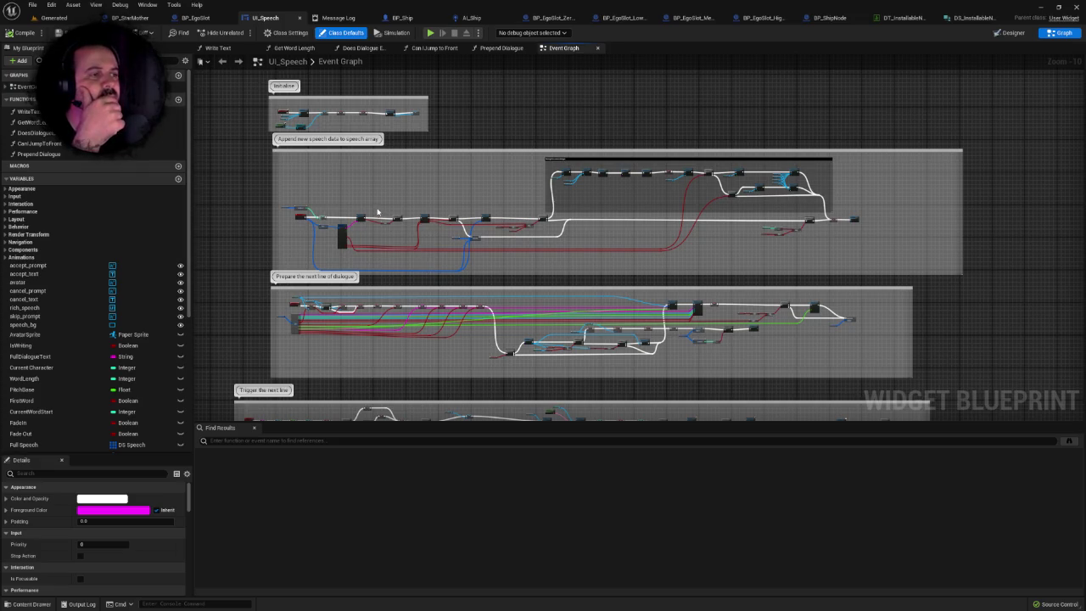
scroll(377, 211, up, 2)
scroll(377, 211, up, 3)
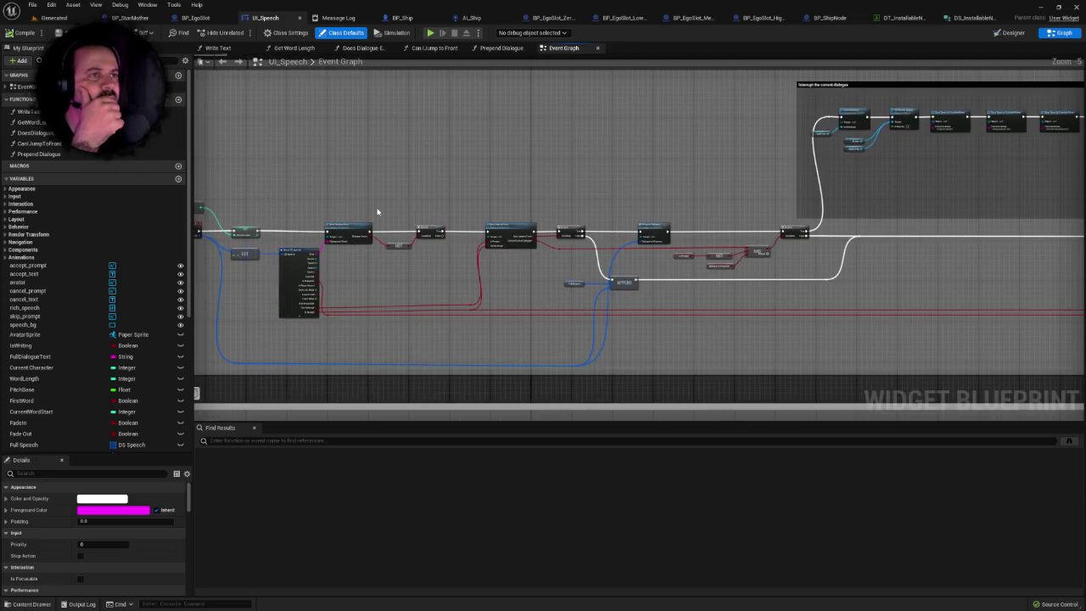
drag(348, 176, 394, 158)
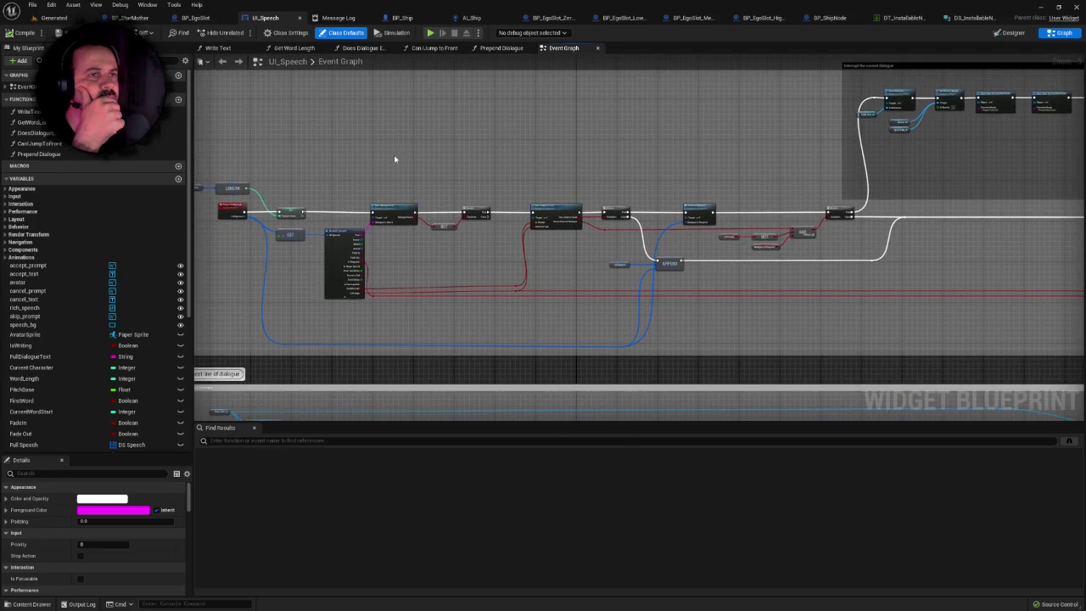
mouse_move(276, 18)
mouse_down()
mouse_move(857, 19)
mouse_move(807, 29)
mouse_move(837, 18)
mouse_move(829, 23)
mouse_up()
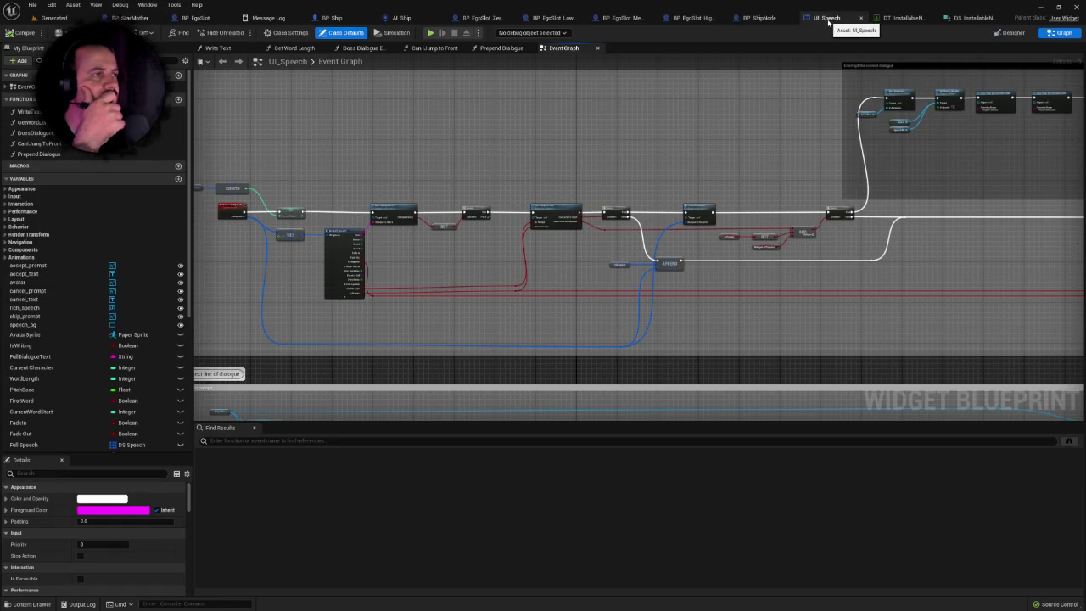
click(411, 19)
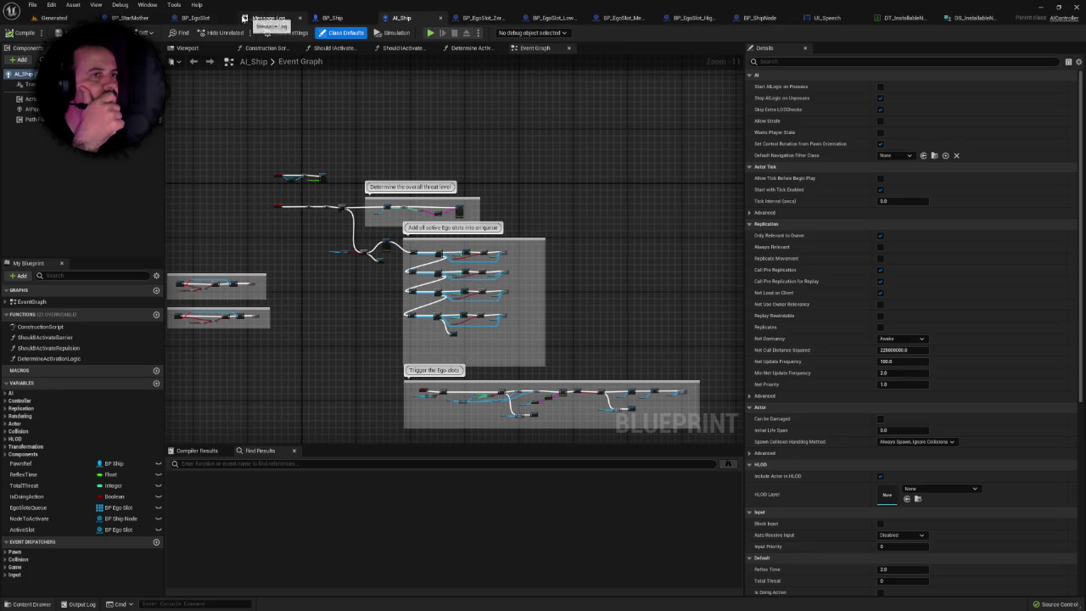
click(218, 18)
drag(218, 18, 411, 17)
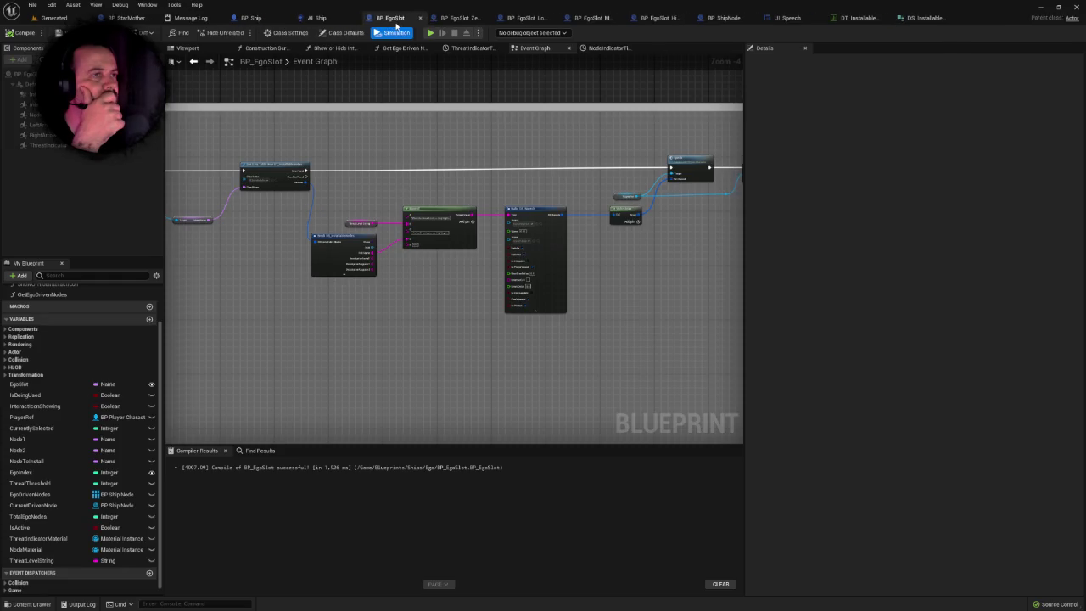
click(234, 18)
scroll(486, 244, down, 2)
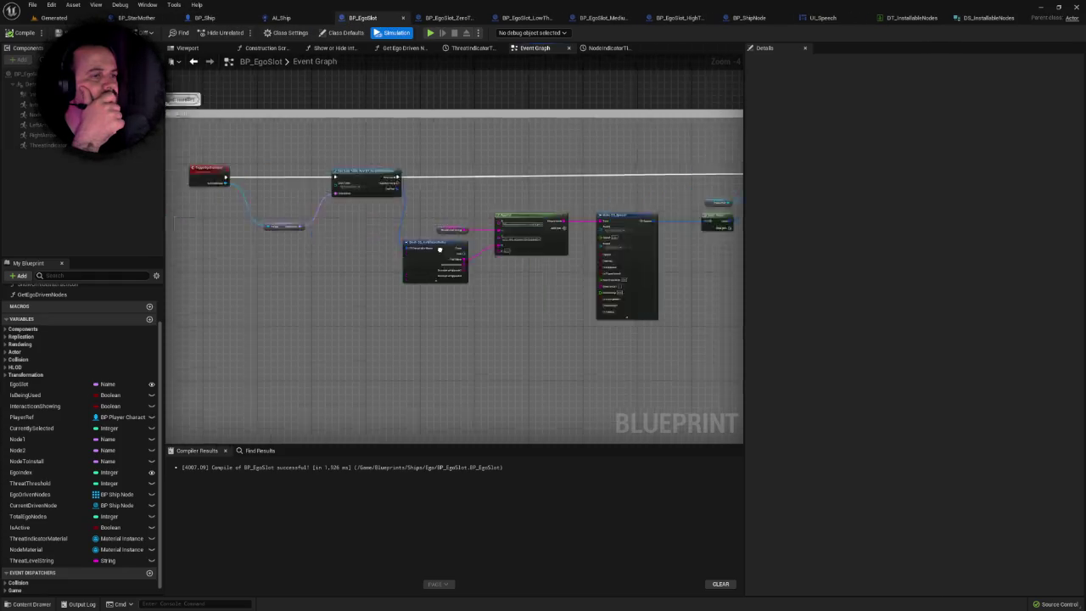
scroll(486, 244, up, 5)
drag(483, 235, 352, 237)
drag(550, 313, 249, 329)
scroll(342, 190, down, 3)
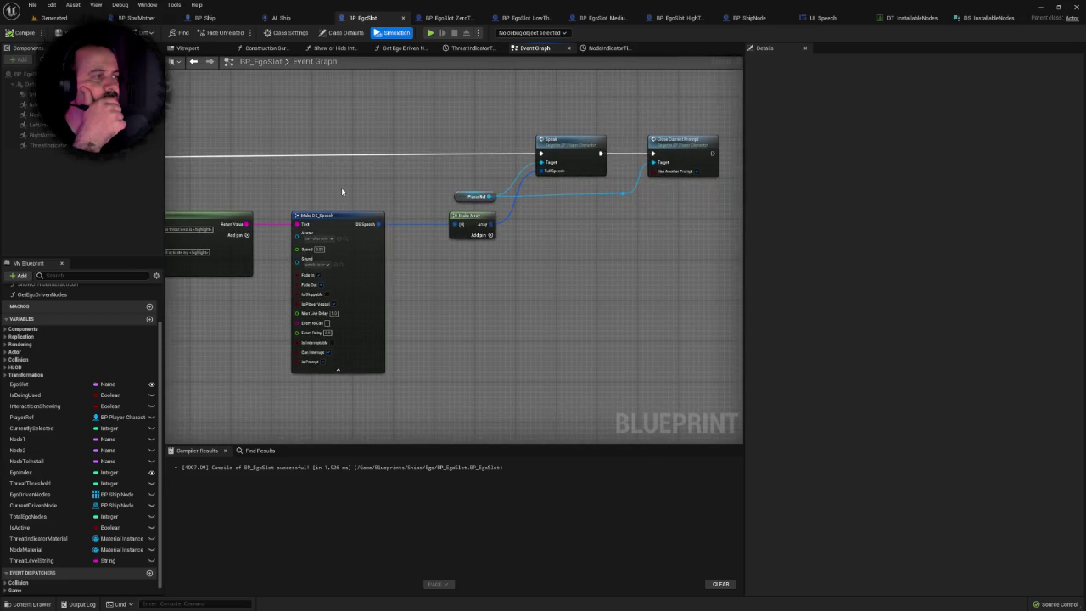
scroll(394, 193, up, 2)
right_click(394, 190)
mouse_move(384, 194)
mouse_down()
mouse_move(739, 195)
mouse_move(708, 177)
mouse_move(484, 175)
mouse_move(601, 155)
mouse_move(435, 224)
mouse_up()
scroll(714, 201, down, 3)
scroll(707, 177, down, 1)
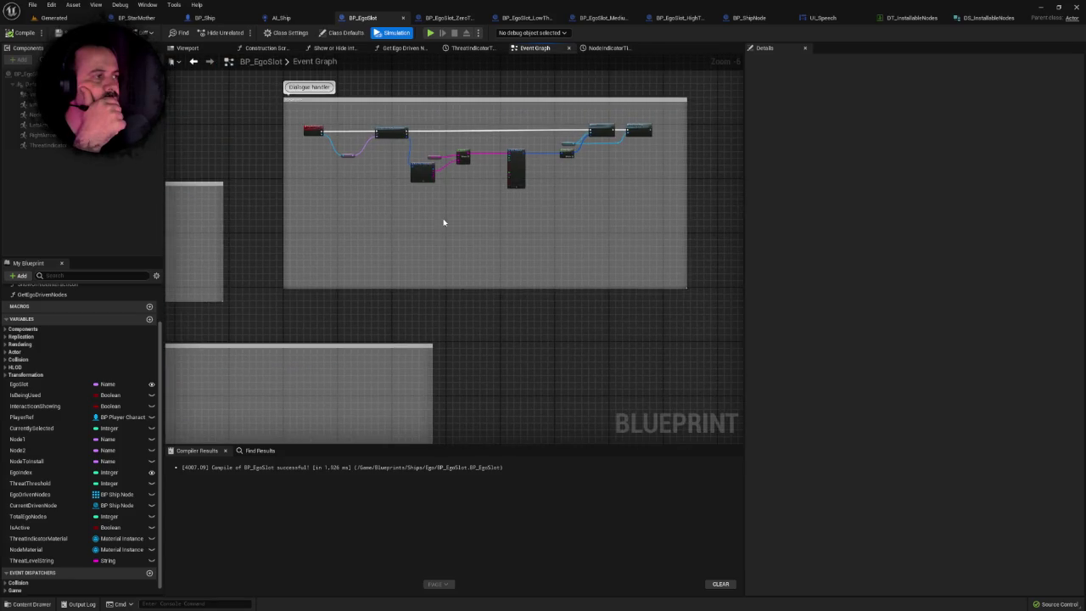
drag(443, 223, 407, 246)
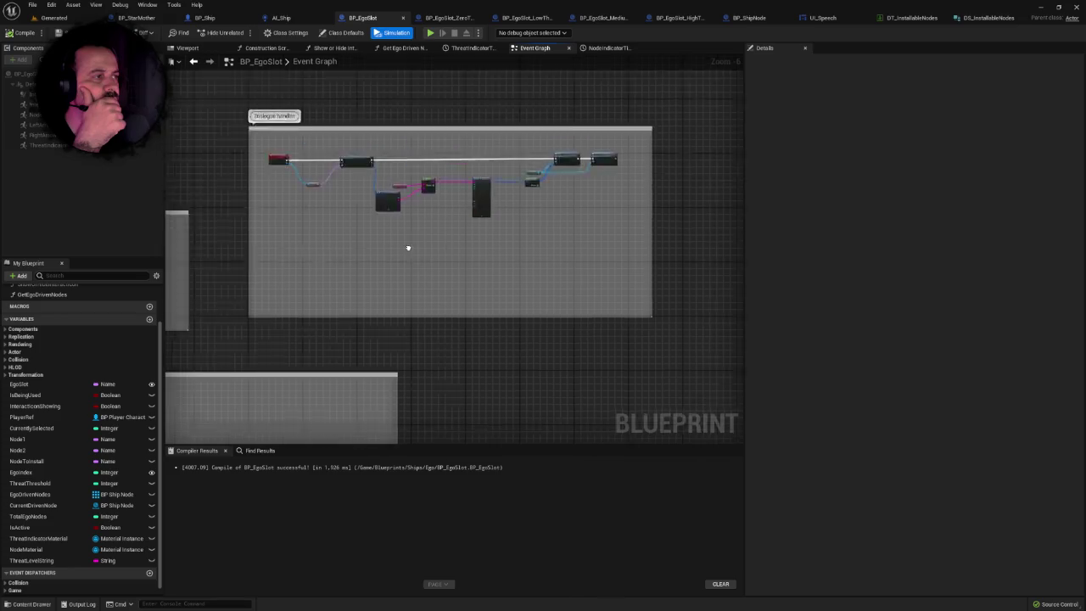
scroll(509, 247, up, 4)
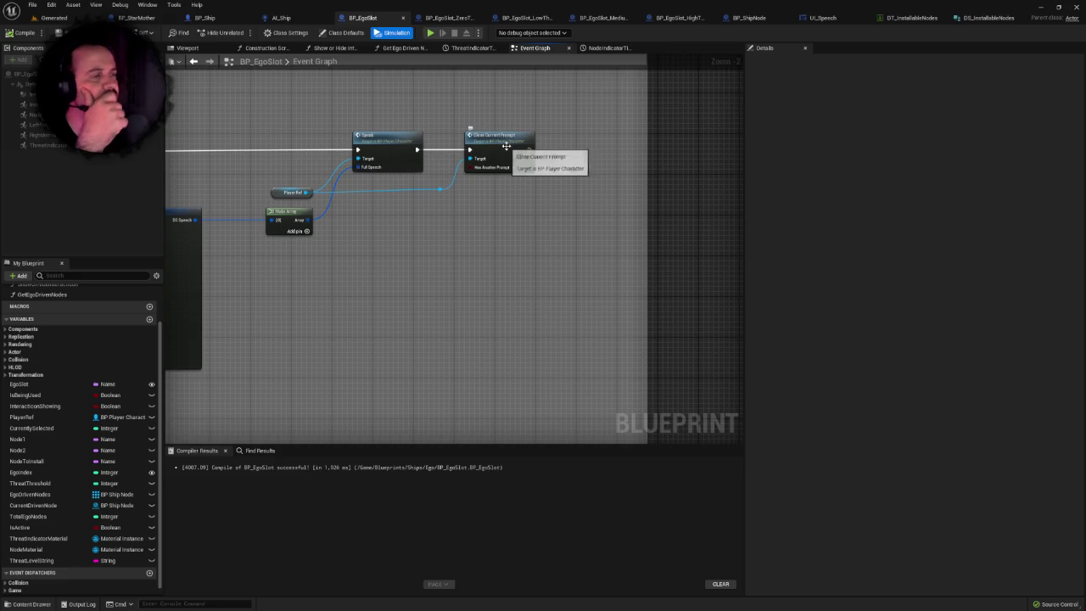
scroll(362, 242, down, 6)
scroll(358, 246, up, 2)
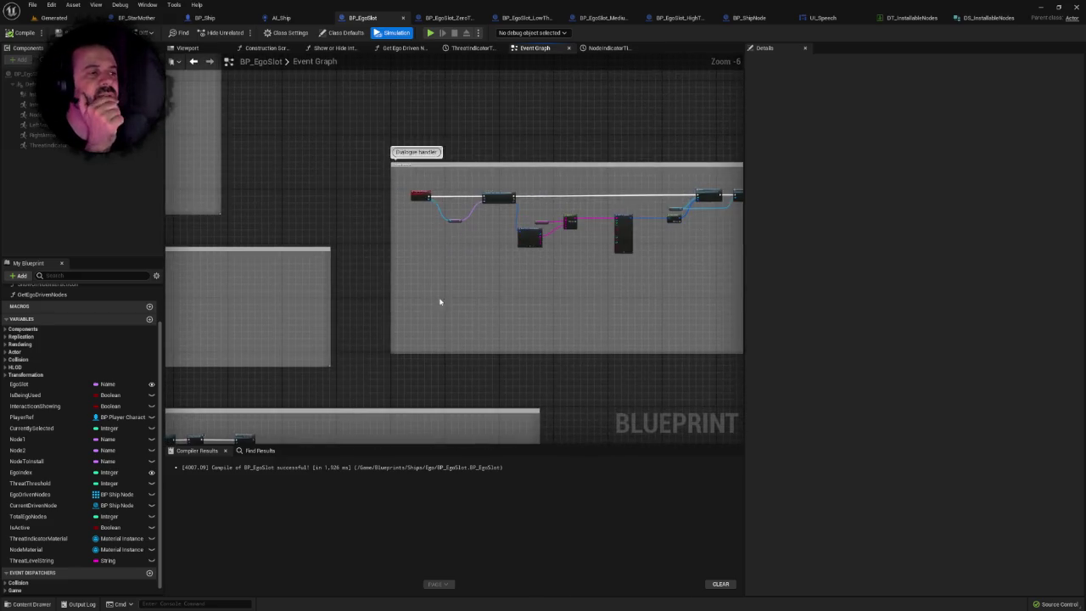
mouse_move(497, 298)
mouse_down()
mouse_move(525, 264)
mouse_move(559, 272)
mouse_move(566, 307)
mouse_up()
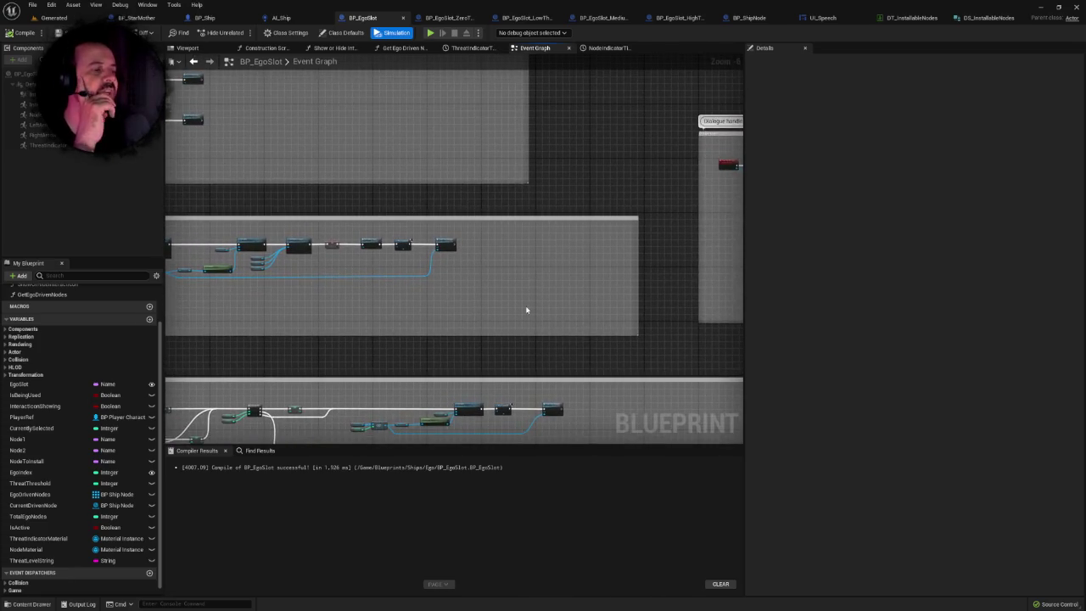
mouse_move(512, 294)
mouse_down()
mouse_move(405, 262)
mouse_move(370, 267)
mouse_move(363, 297)
mouse_move(409, 281)
mouse_up()
scroll(410, 280, up, 5)
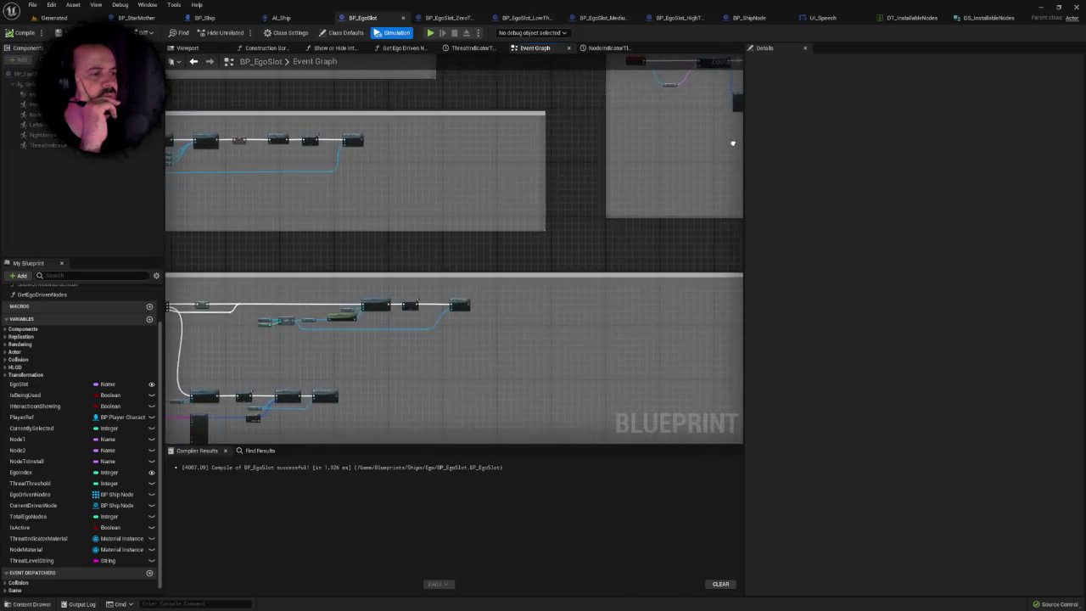
scroll(429, 240, up, 3)
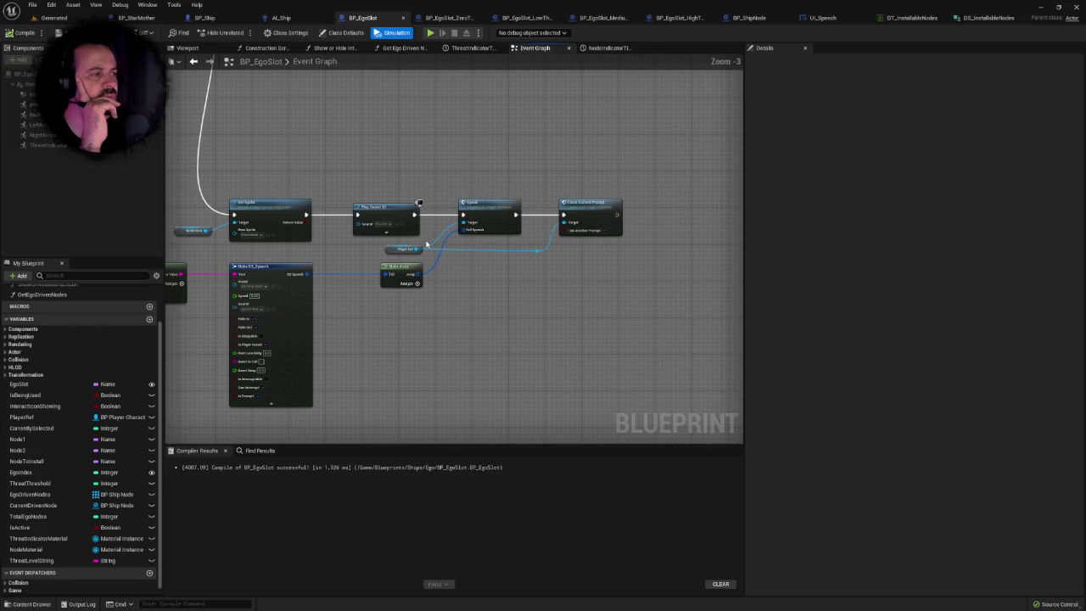
drag(360, 172, 625, 311)
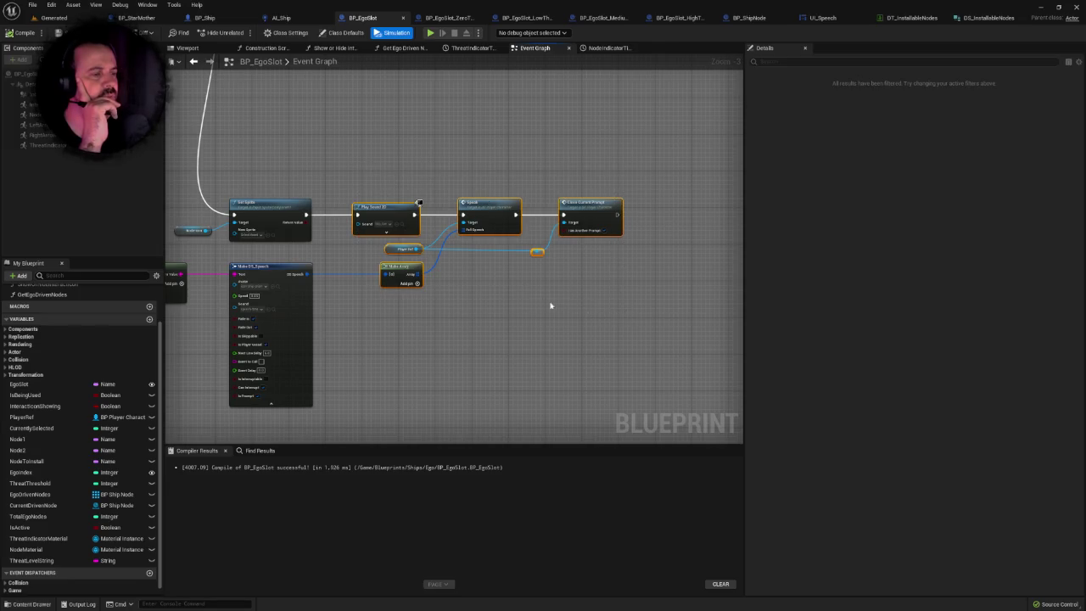
right_click(520, 298)
click(500, 299)
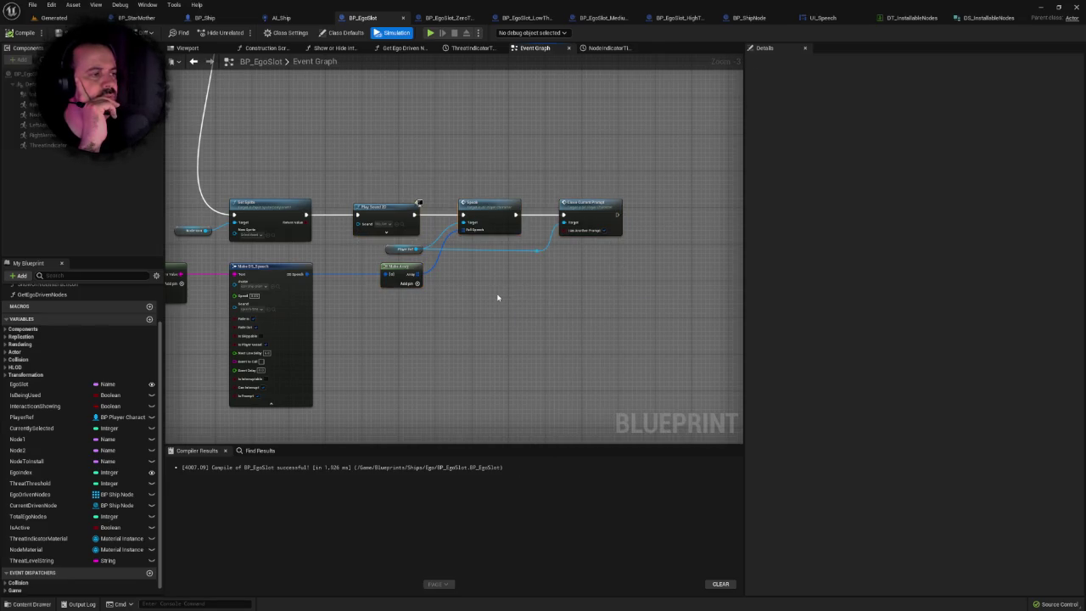
click(580, 205)
drag(549, 264, 664, 256)
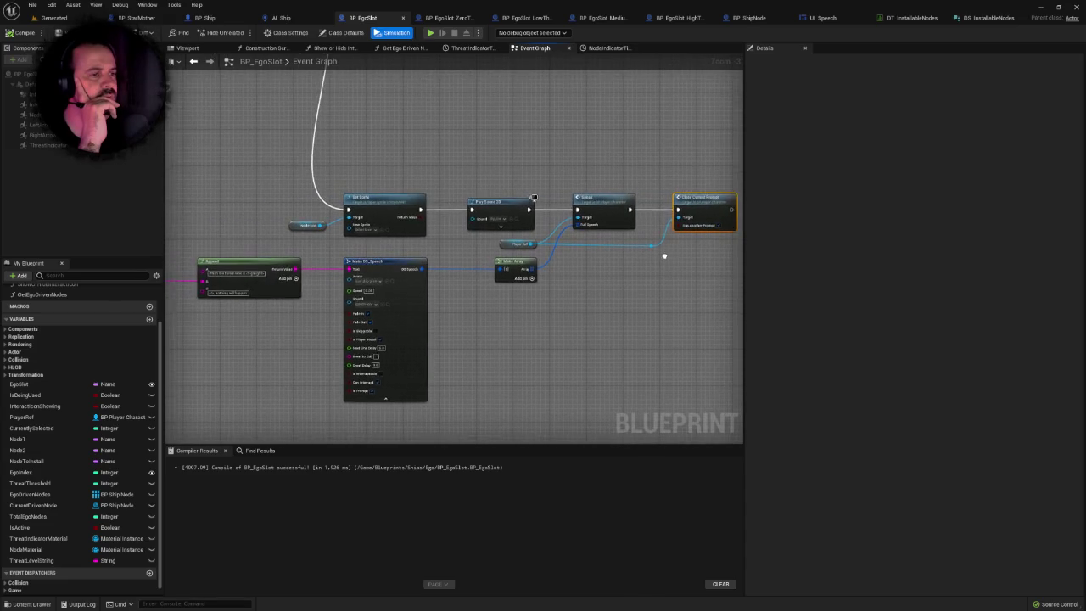
click(623, 269)
scroll(619, 267, down, 1)
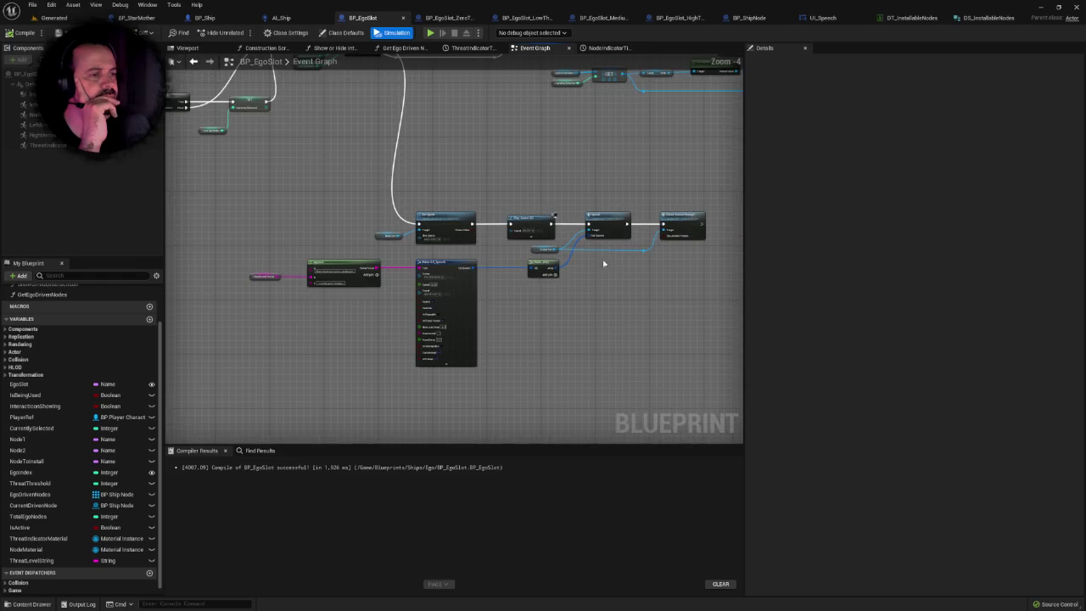
drag(251, 206, 698, 303)
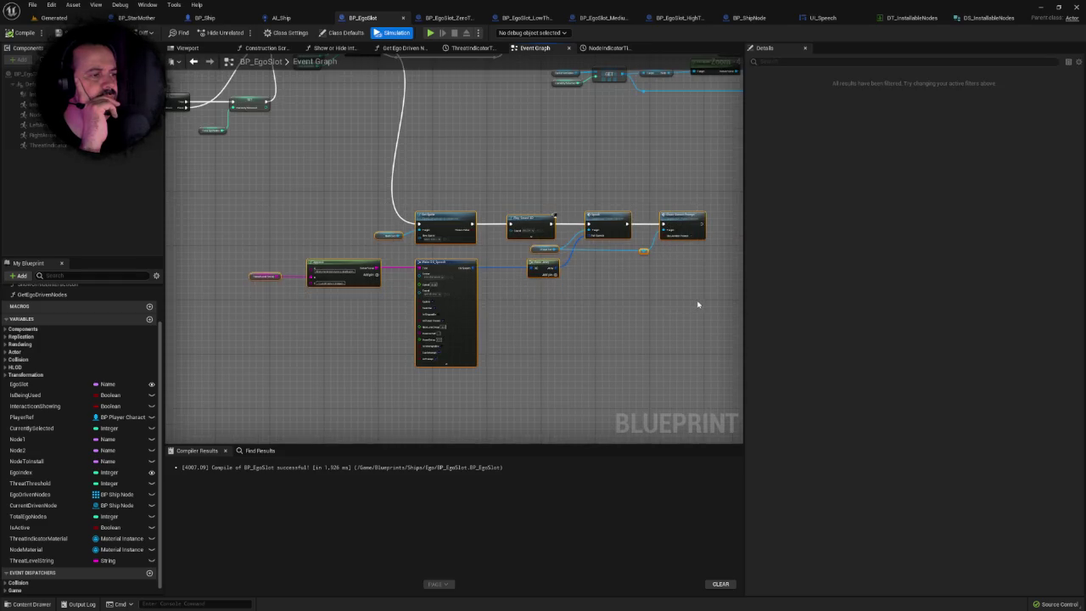
scroll(669, 293, down, 3)
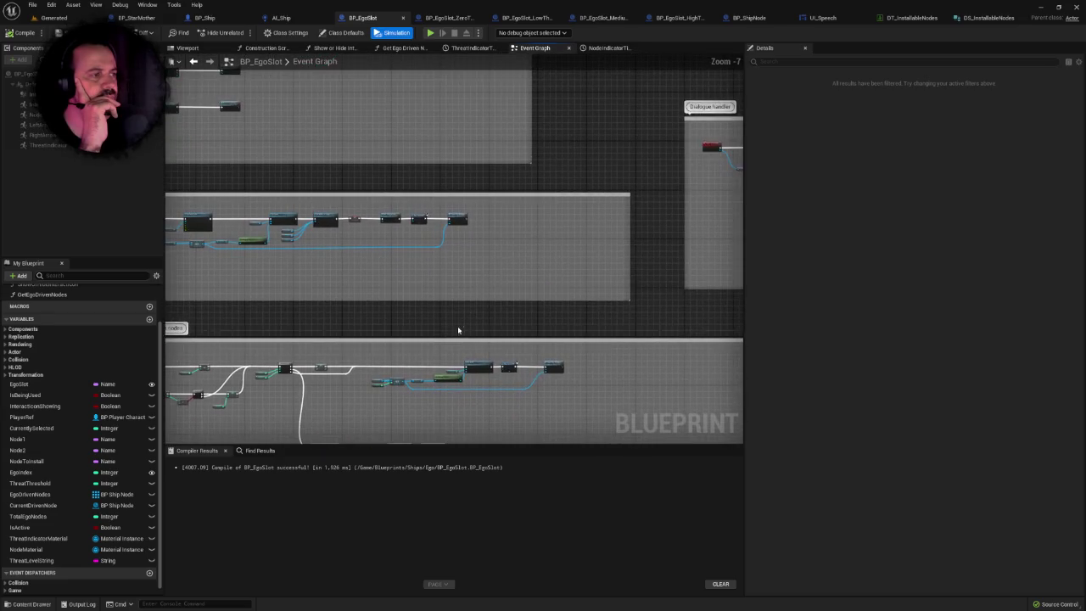
drag(574, 236, 313, 258)
scroll(574, 236, up, 3)
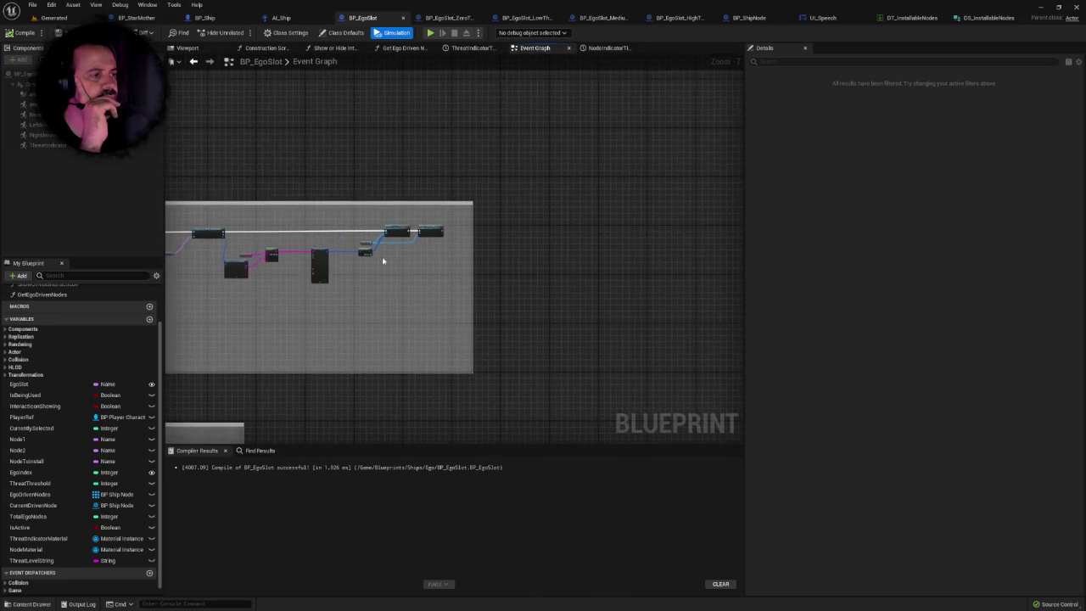
mouse_move(437, 251)
mouse_down()
mouse_move(681, 208)
mouse_move(686, 188)
mouse_move(556, 226)
mouse_up()
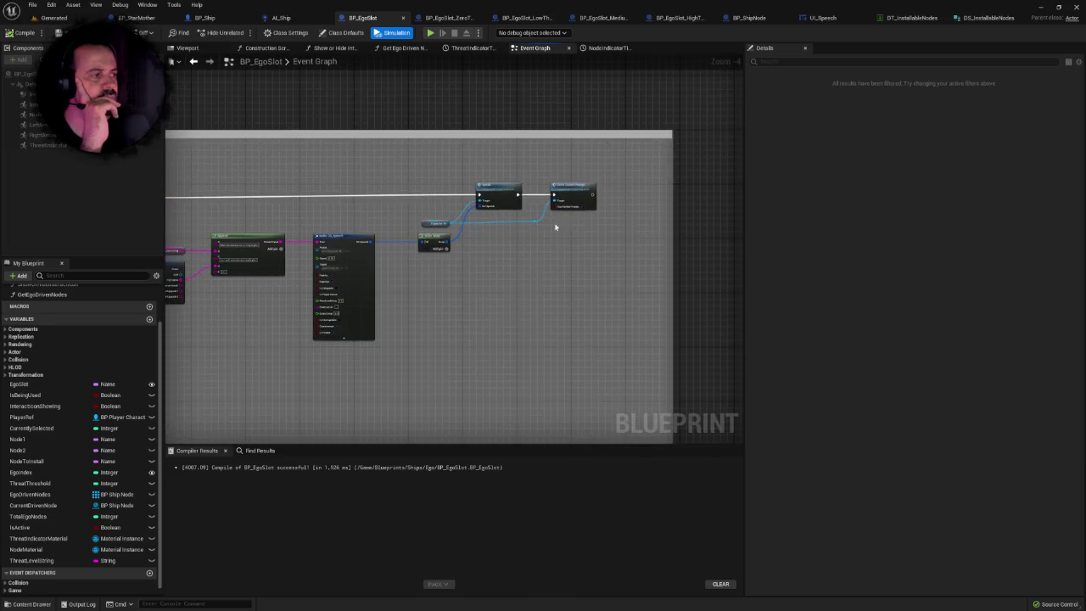
Follow Close Current Prompt into BP_PlayerCharacter, then into UI_Speech's ClosePrompt event chain.
click(576, 191)
double_click(576, 191)
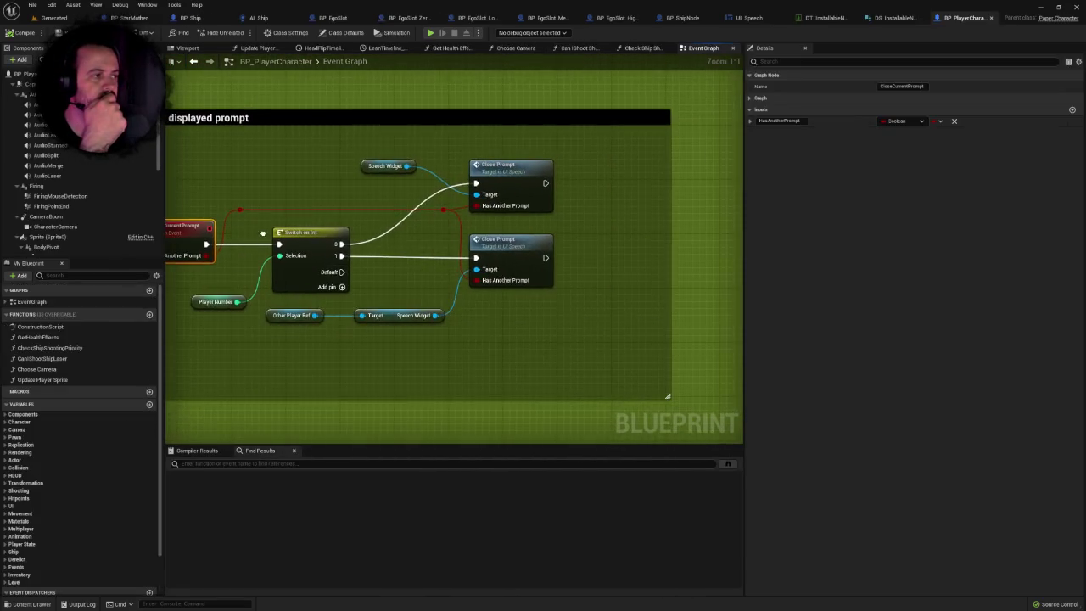
double_click(506, 174)
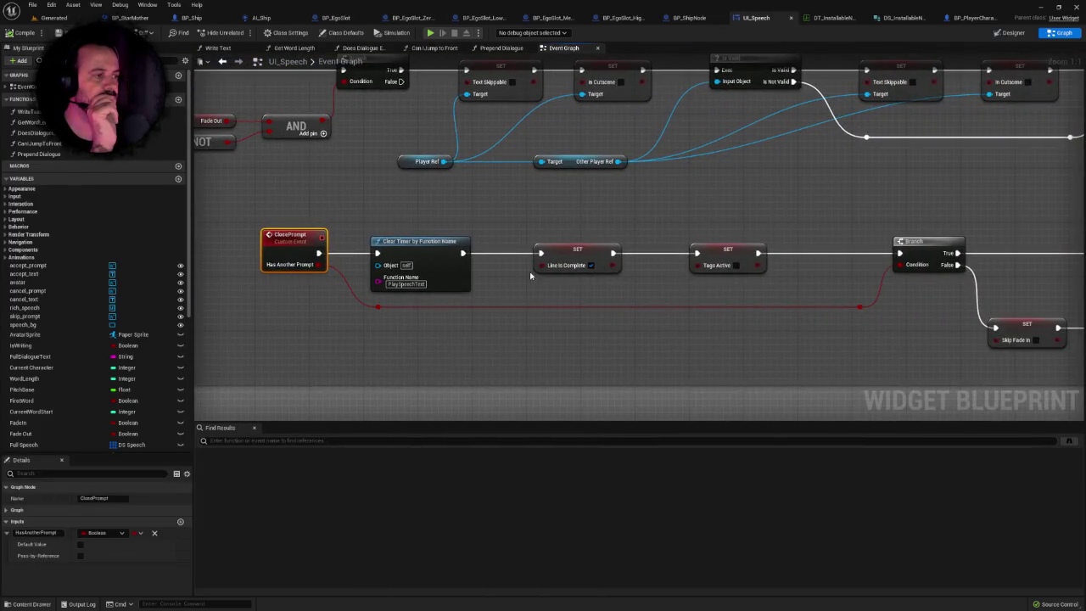
mouse_move(558, 282)
mouse_down()
mouse_move(537, 280)
mouse_move(754, 273)
mouse_move(494, 275)
mouse_move(659, 268)
mouse_up()
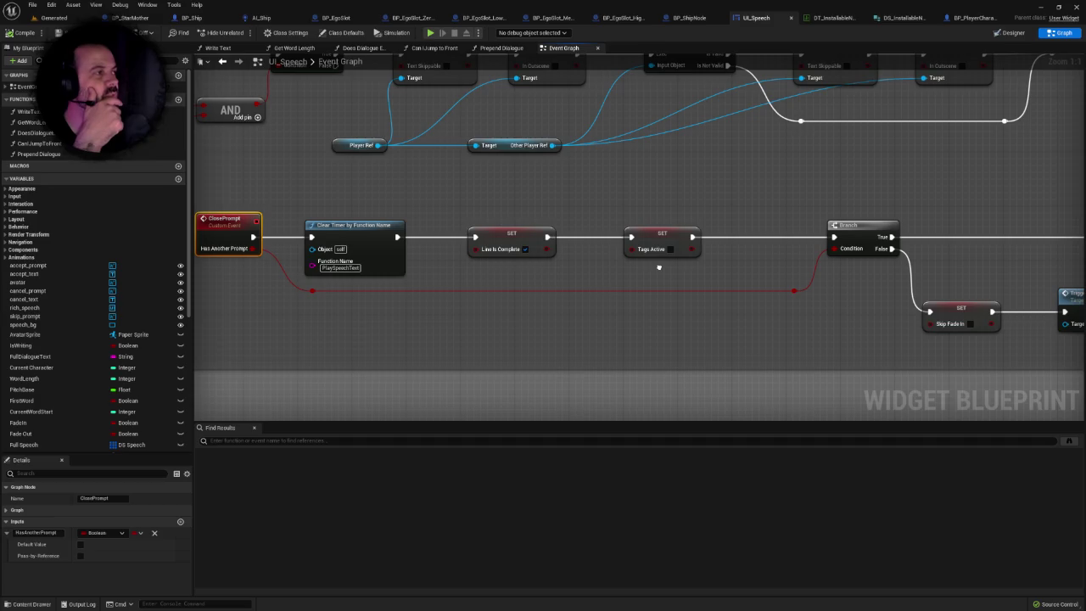
scroll(659, 267, down, 1)
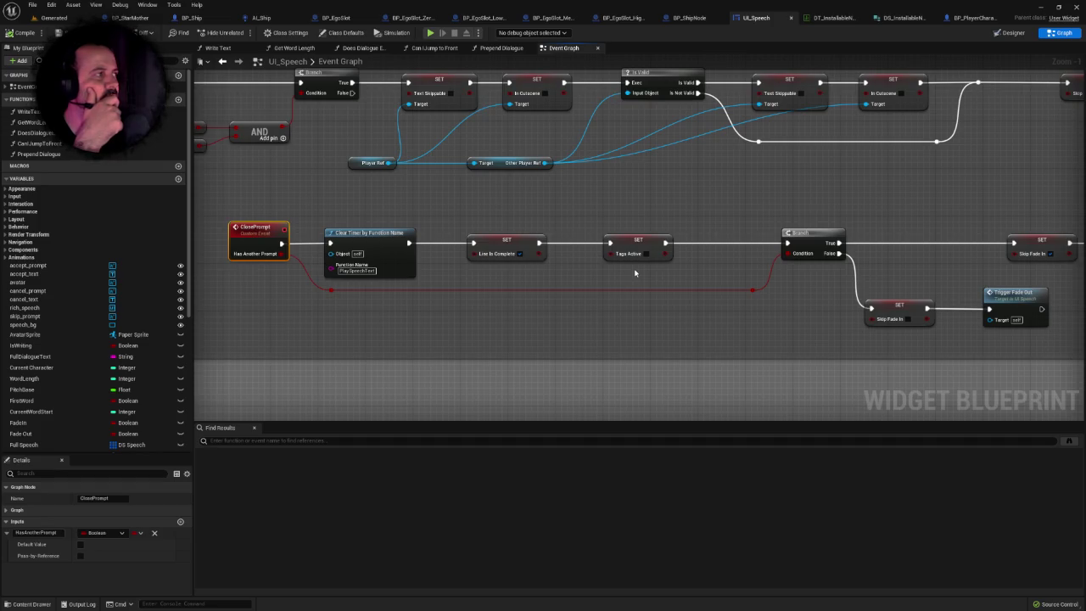
click(691, 17)
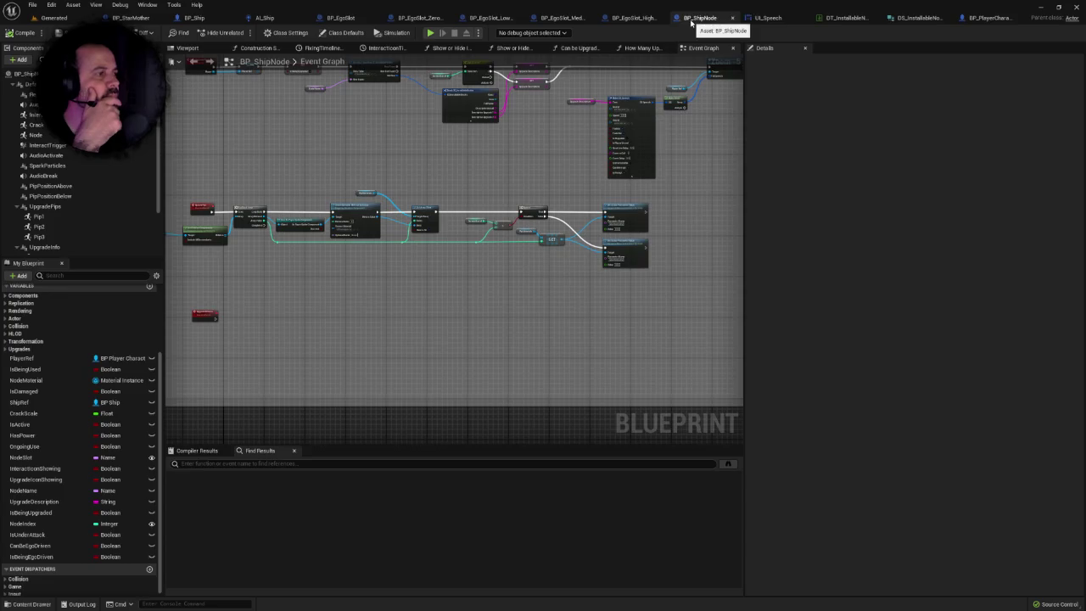
Inspect the upper node rows of BP_ShipNode's Event Graph, dismissing a node context menu.
scroll(449, 302, up, 3)
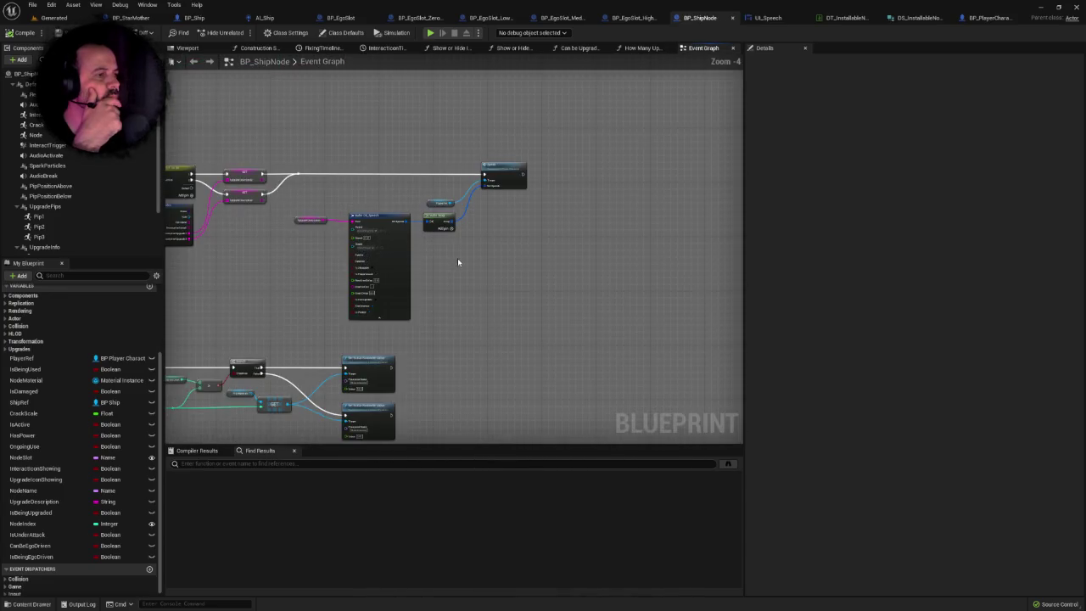
mouse_move(458, 261)
mouse_down()
mouse_move(488, 212)
mouse_move(442, 198)
mouse_up()
right_click(477, 209)
click(447, 209)
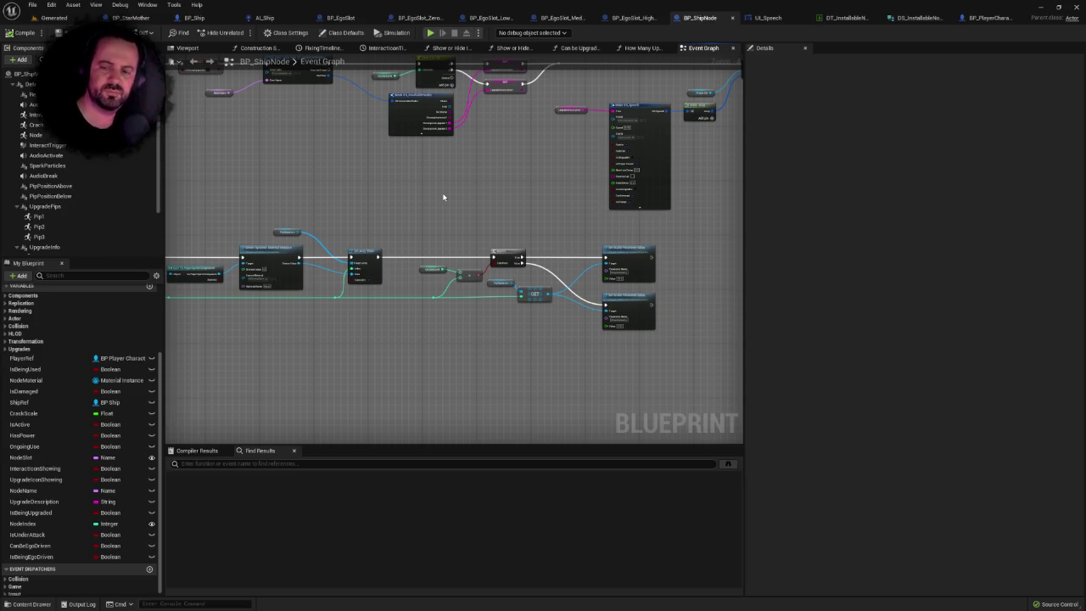
mouse_move(506, 182)
mouse_down()
mouse_move(348, 286)
mouse_move(452, 237)
mouse_move(692, 204)
mouse_up()
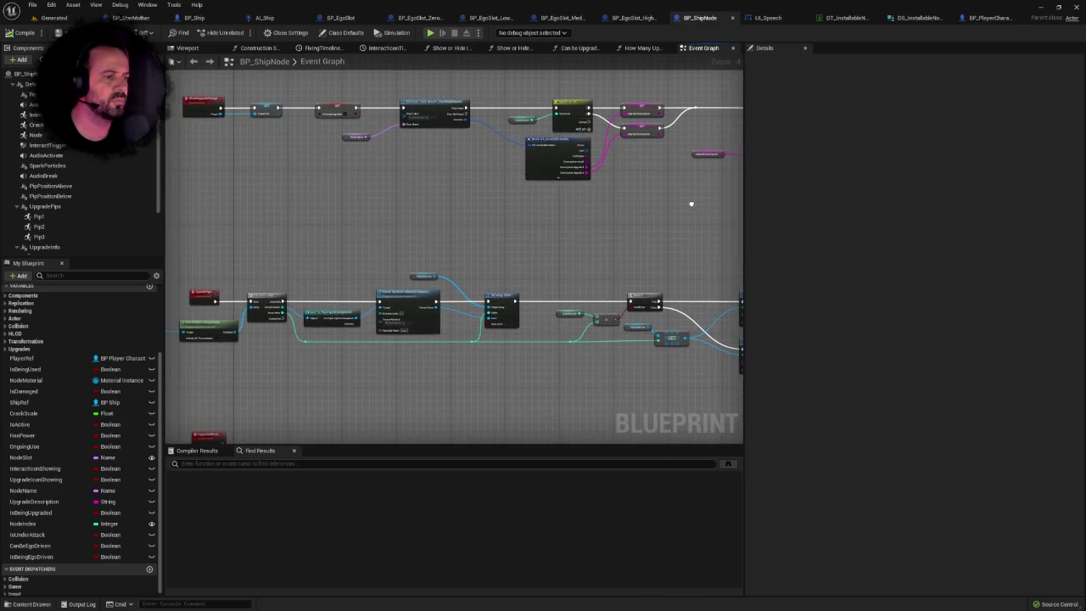
Look over the Upgrade handler, Power handler and other comment blocks before returning to the Generated level.
scroll(691, 203, down, 5)
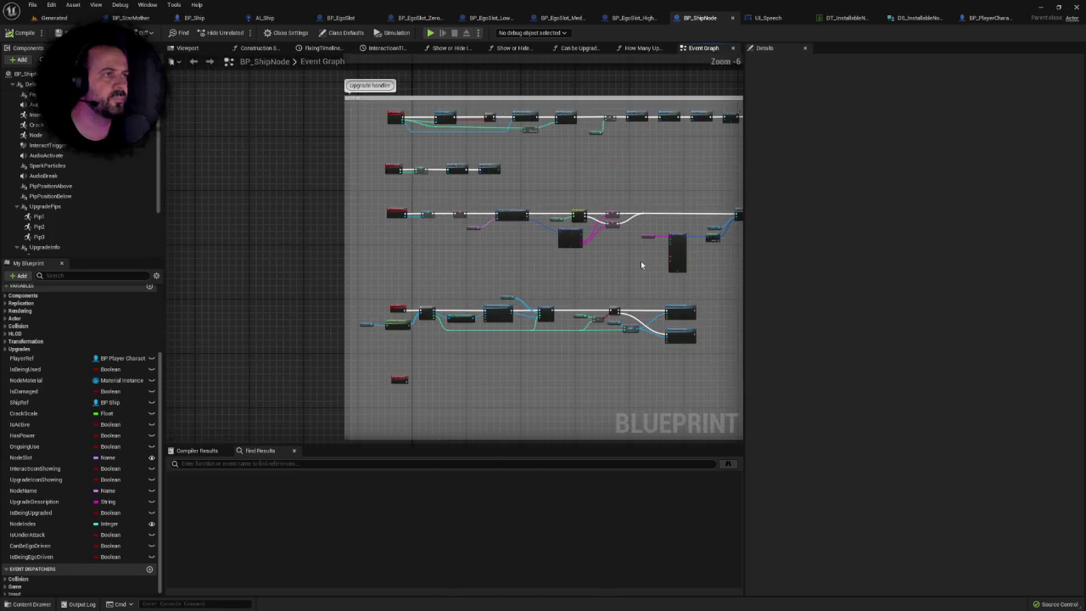
scroll(525, 231, up, 3)
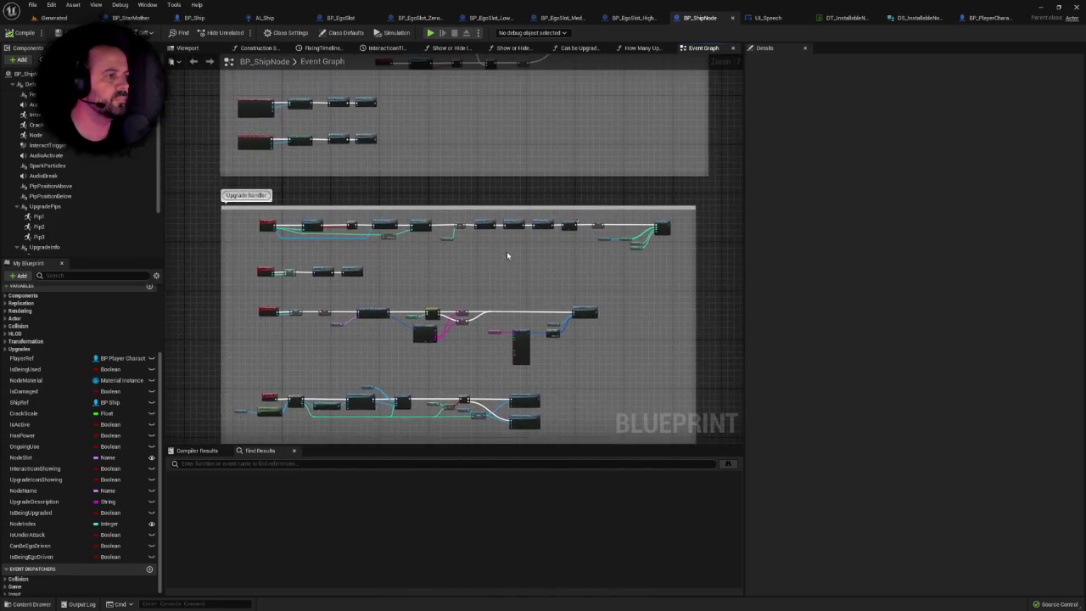
mouse_move(516, 264)
mouse_down()
mouse_move(605, 165)
mouse_move(548, 322)
mouse_move(512, 378)
mouse_up()
scroll(606, 165, down, 5)
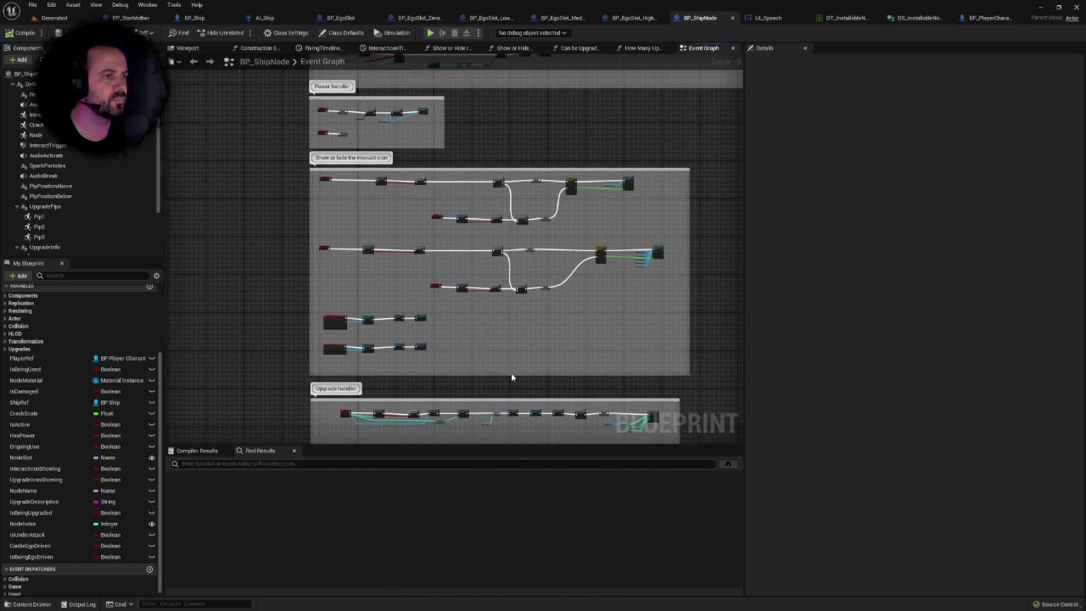
mouse_move(570, 262)
mouse_down()
mouse_move(568, 340)
mouse_move(574, 288)
mouse_move(548, 421)
mouse_move(500, 140)
mouse_up()
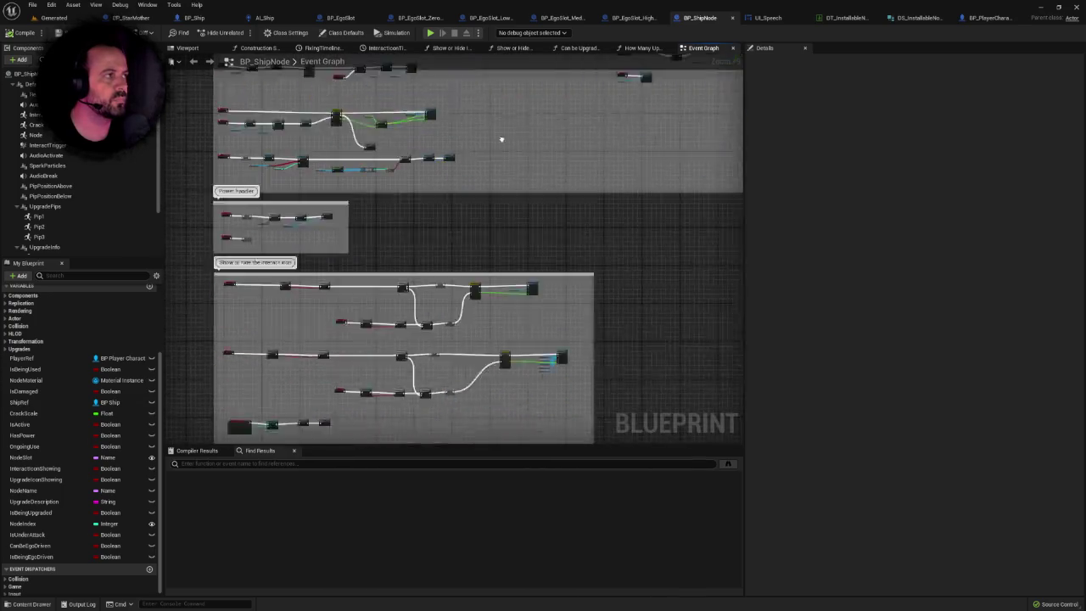
mouse_move(543, 399)
mouse_down()
mouse_move(535, 255)
mouse_move(557, 116)
mouse_move(557, 220)
mouse_move(601, 252)
mouse_up()
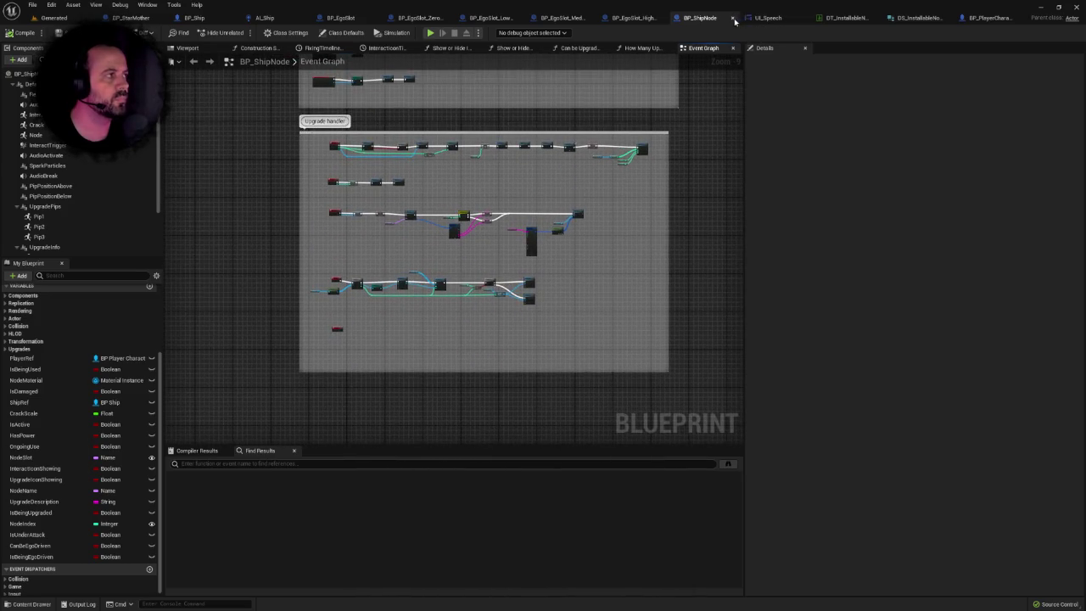
click(54, 17)
Browse the Content Drawer from Blueprints to Ships/Nodes and open the BP_NodeSlot blueprint.
key(ctrl+space)
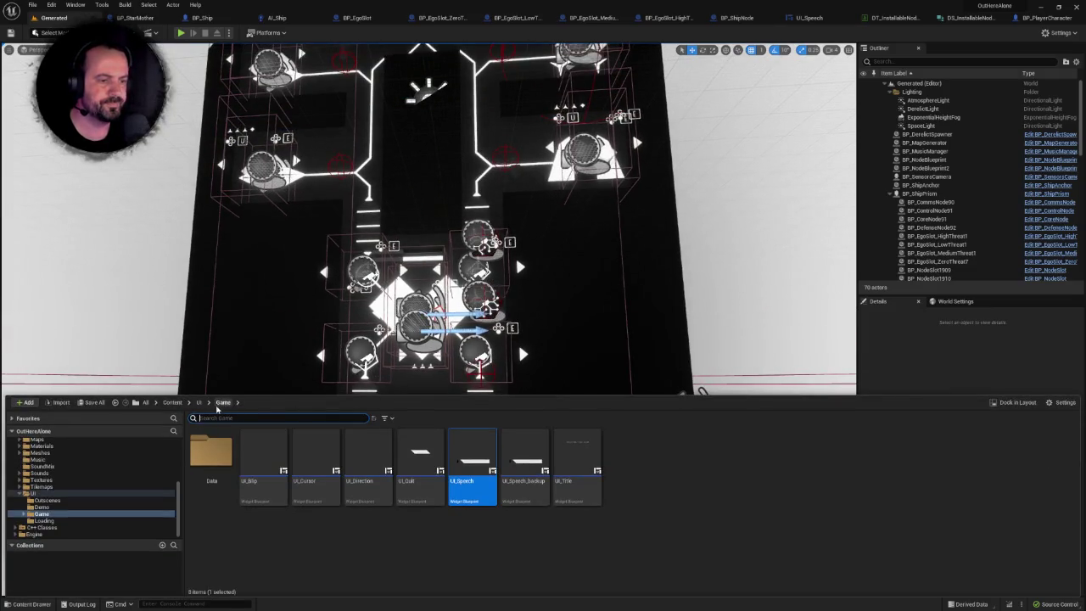
scroll(110, 467, up, 5)
click(62, 457)
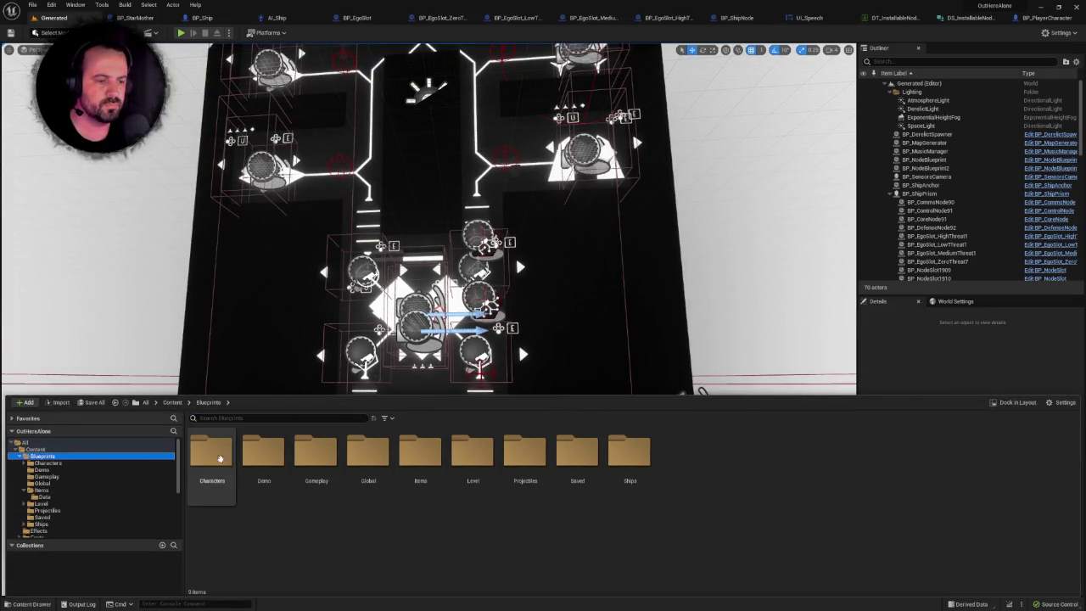
double_click(221, 456)
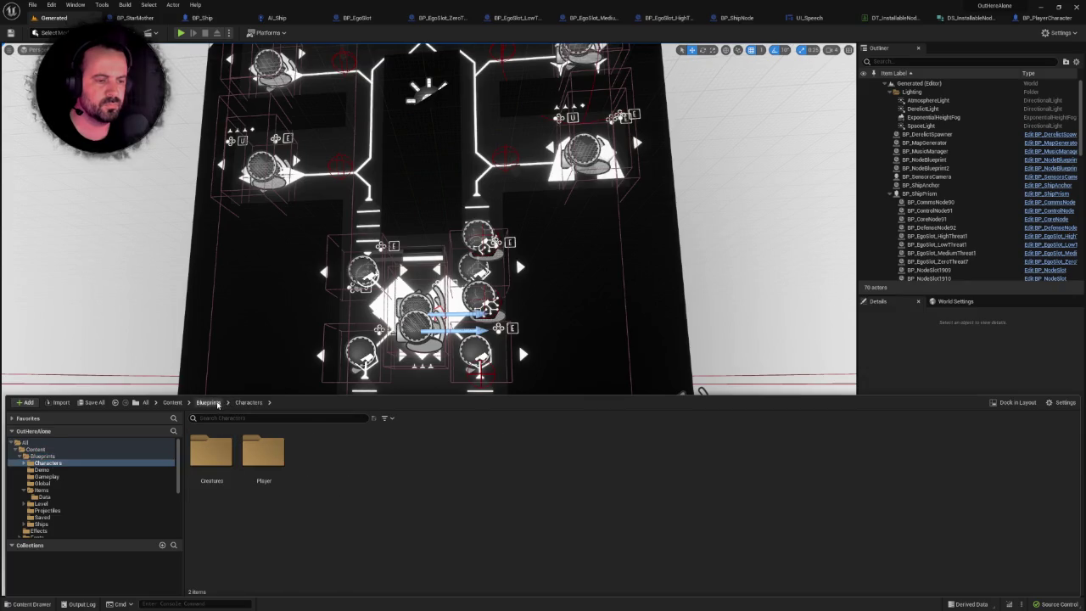
click(217, 404)
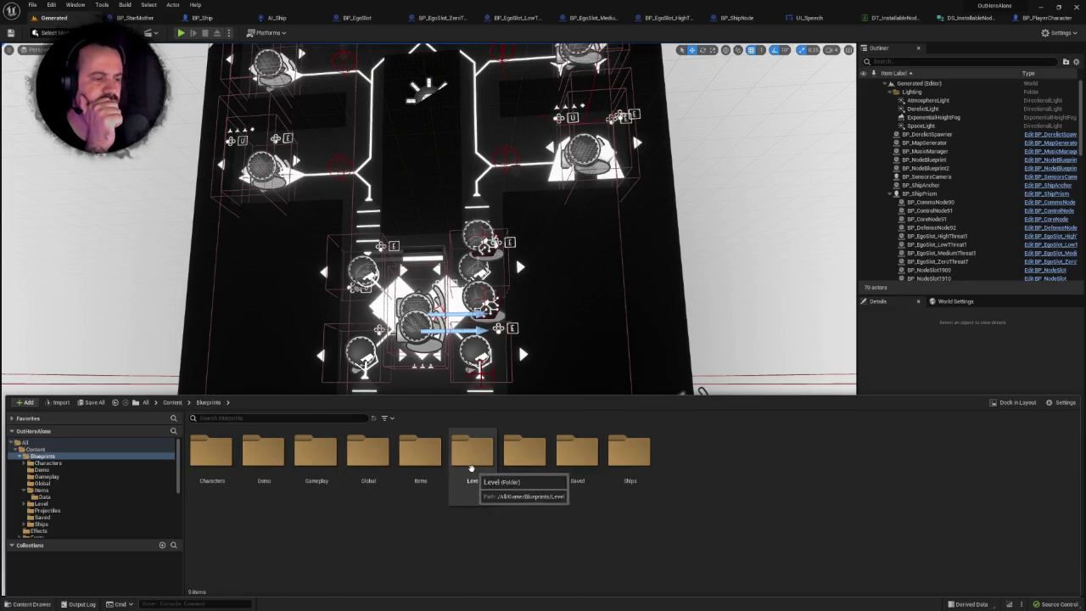
double_click(626, 450)
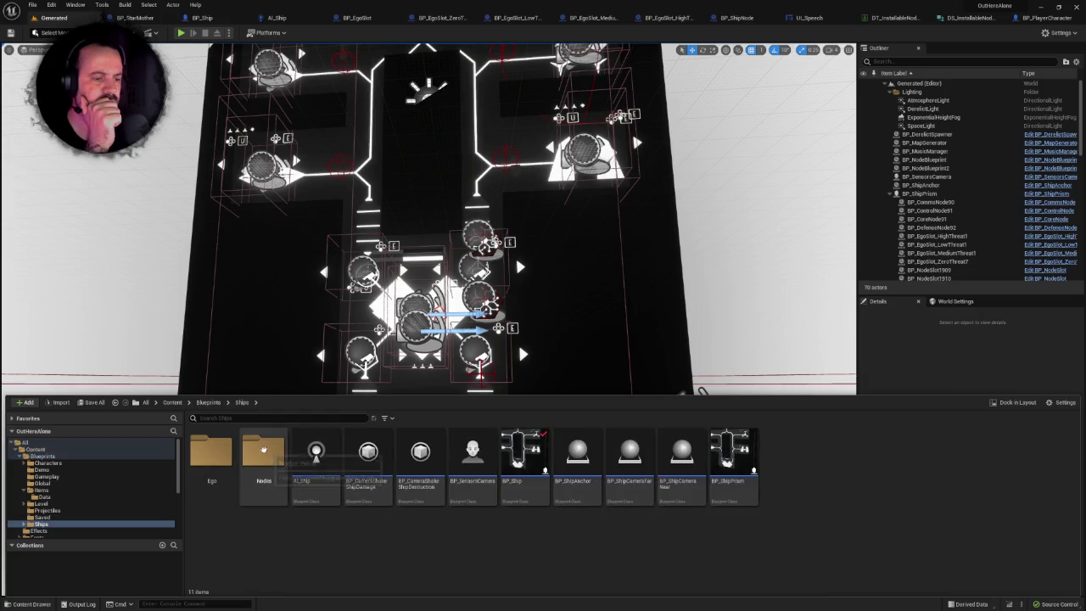
double_click(263, 450)
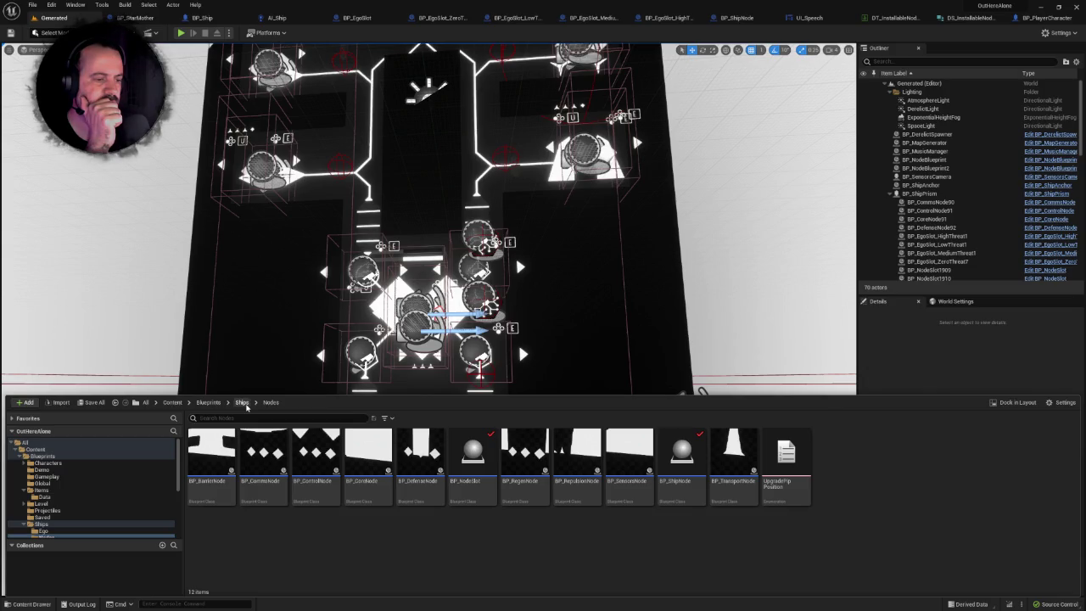
click(242, 402)
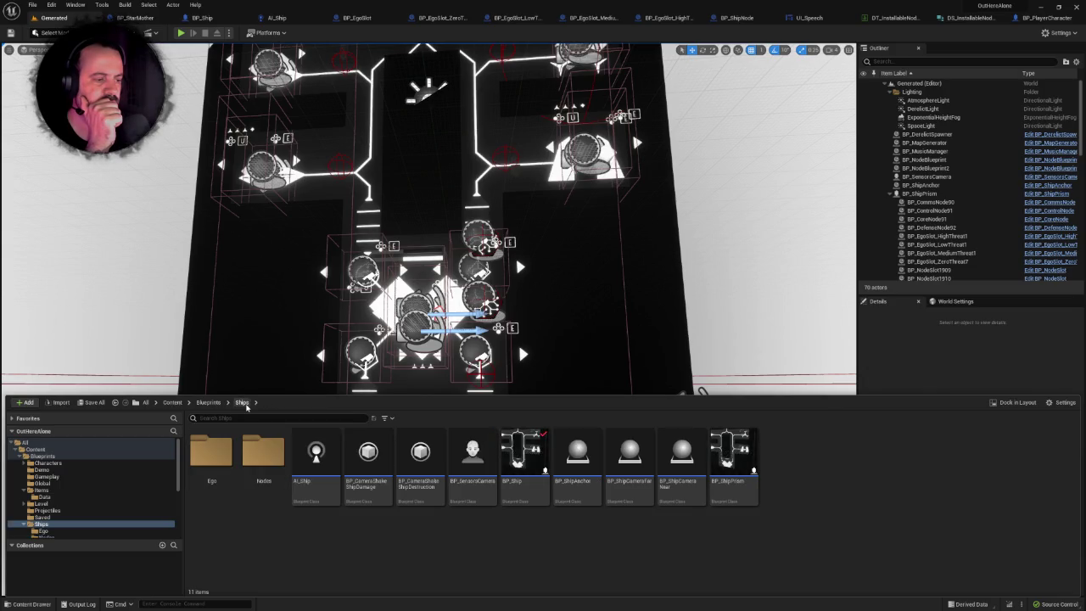
double_click(263, 450)
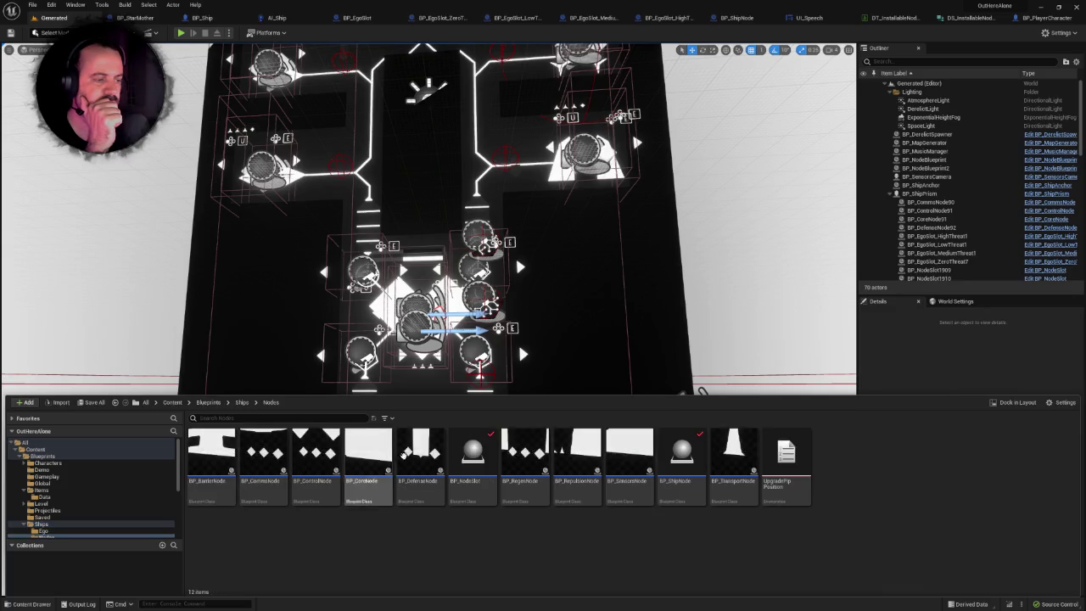
click(473, 459)
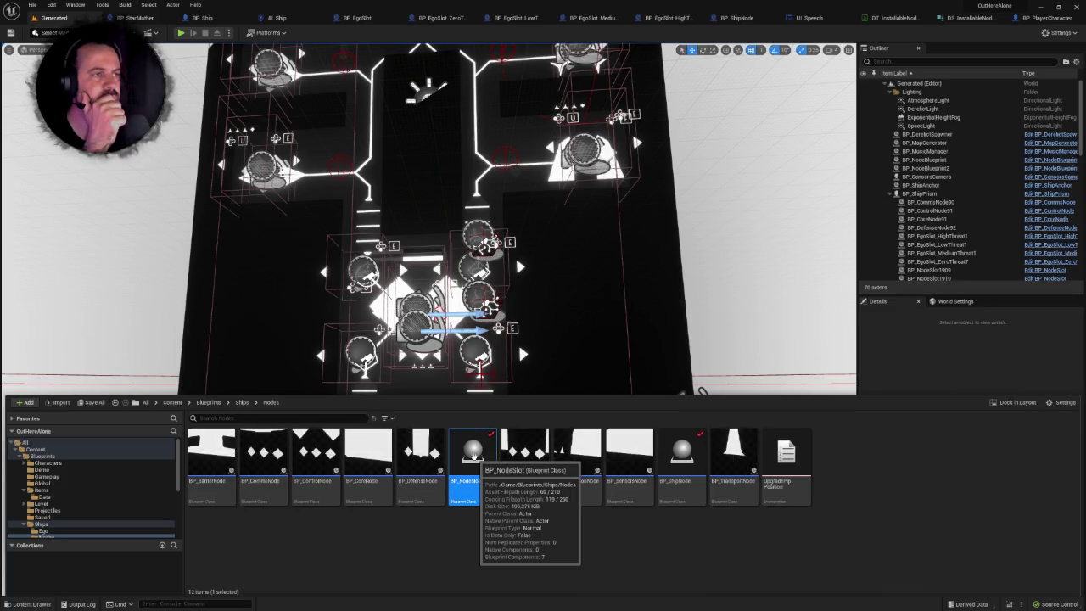
double_click(473, 459)
Pan past BP_NodeSlot's Make DS_Speech nodes and open Close Current Prompt's definition in BP_PlayerCharacter.
scroll(537, 260, down, 2)
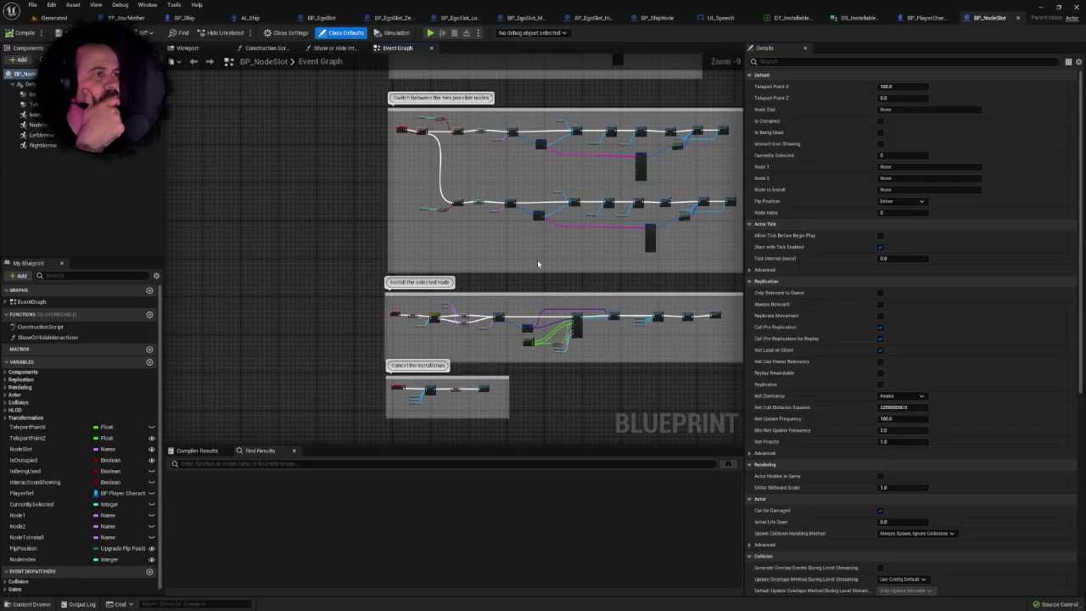
scroll(537, 259, up, 6)
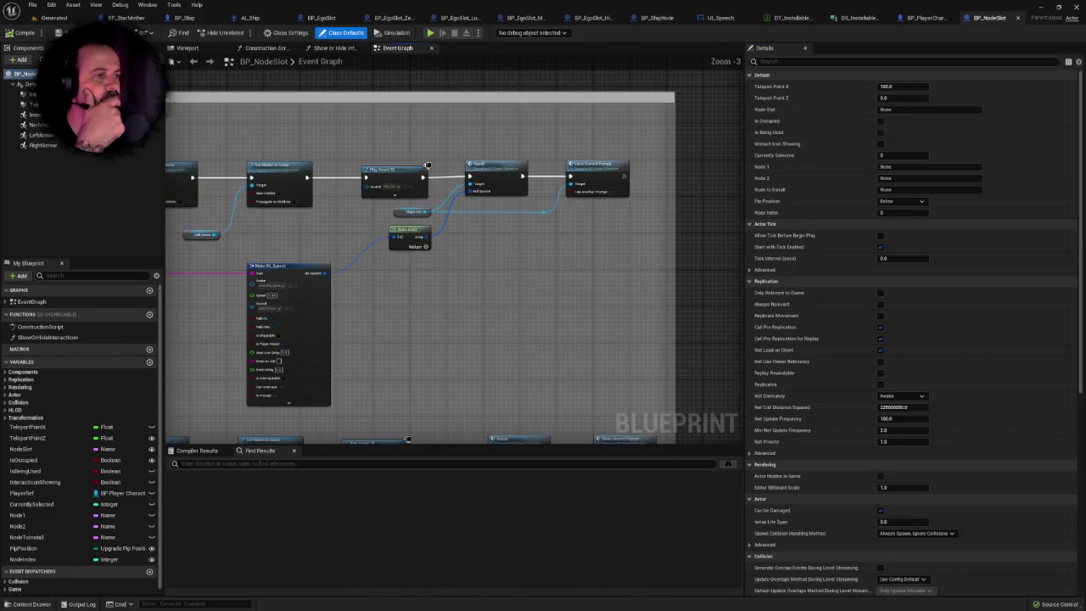
drag(538, 276, 569, 233)
scroll(558, 262, down, 3)
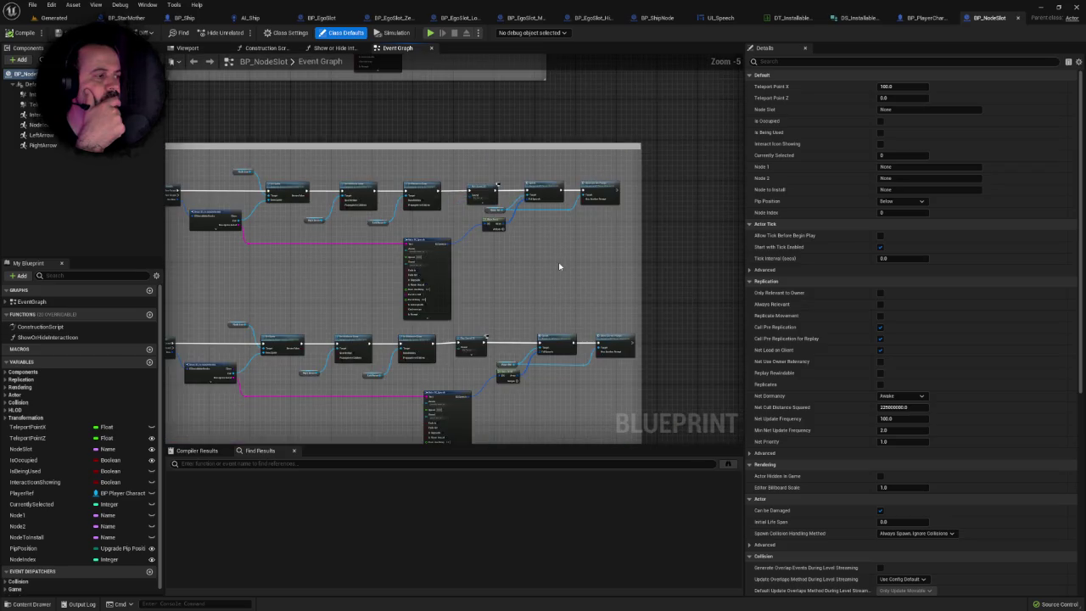
scroll(543, 205, up, 2)
mouse_move(547, 206)
mouse_down()
mouse_move(526, 230)
mouse_move(511, 302)
mouse_up()
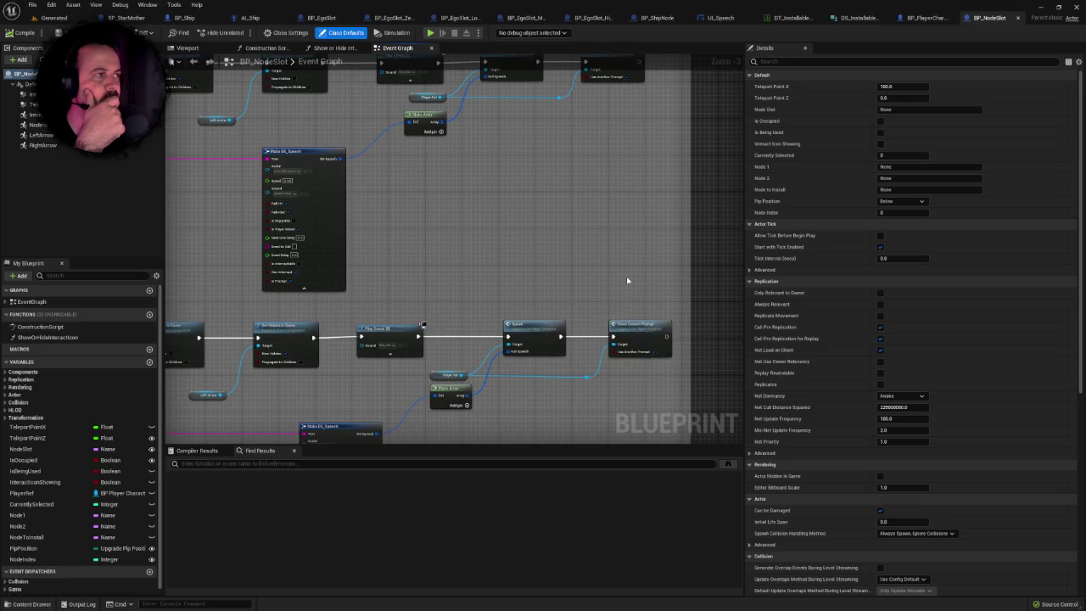
drag(630, 89, 626, 150)
click(617, 111)
double_click(618, 111)
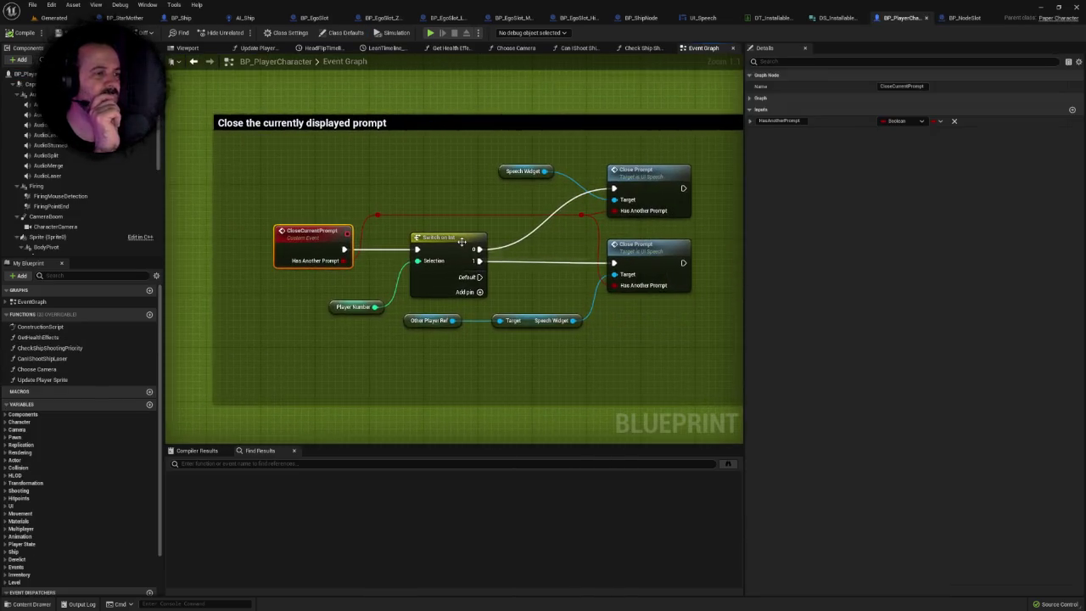
Open UI_Speech's ClosePrompt event from the Close Prompt call and inspect its Clear Timer chain.
double_click(625, 180)
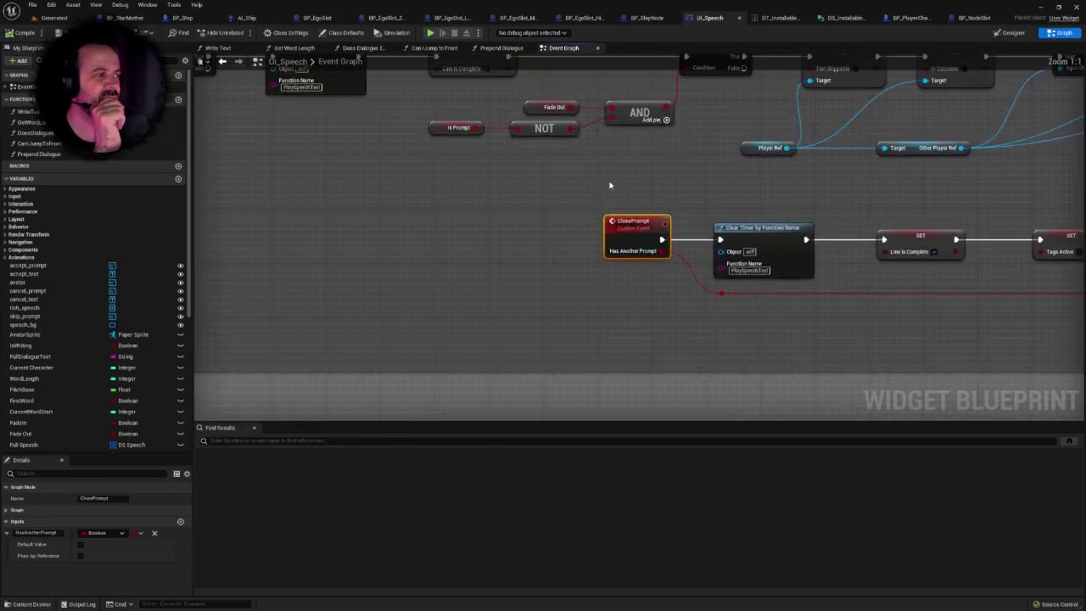
click(417, 251)
mouse_move(606, 235)
mouse_down()
mouse_move(454, 235)
mouse_move(569, 211)
mouse_up()
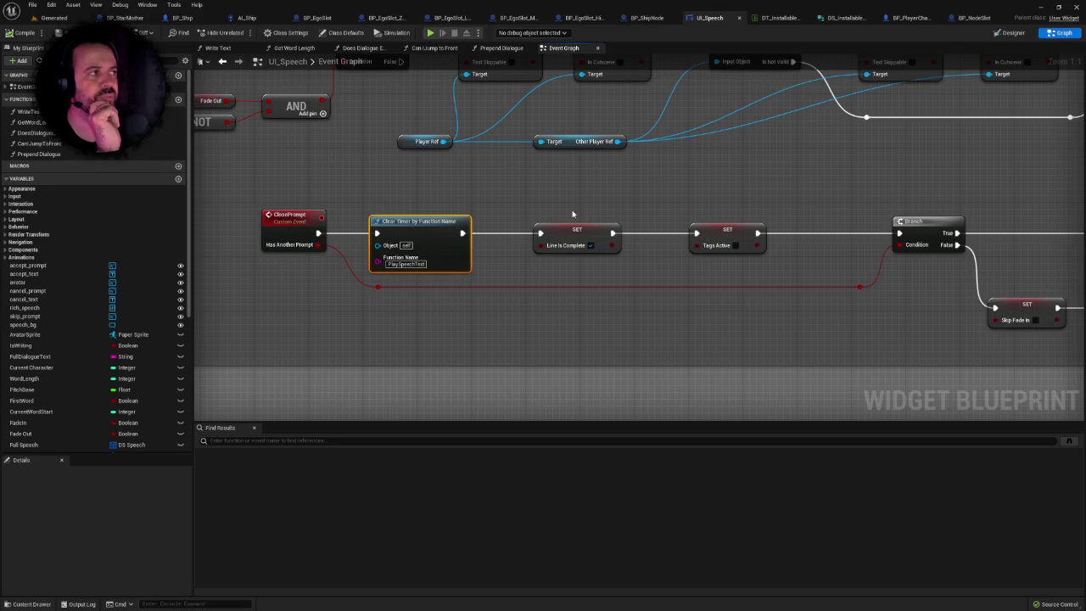
scroll(572, 214, down, 1)
drag(572, 214, 510, 227)
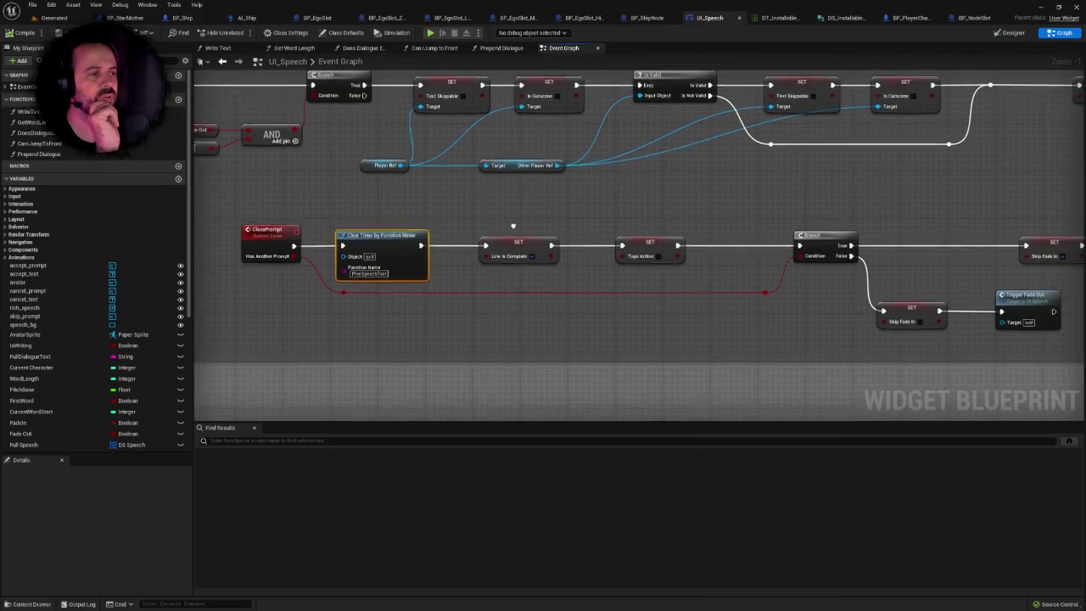
click(974, 18)
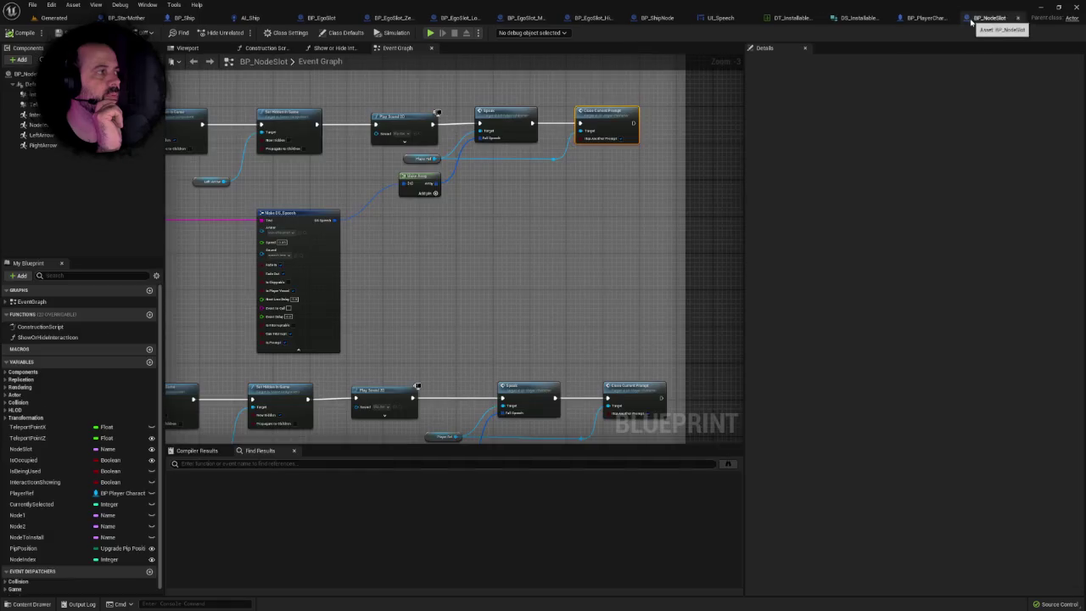
Pan across BP_NodeSlot's top comment block and node groups, selecting the Speak node.
scroll(525, 252, down, 4)
drag(595, 244, 416, 329)
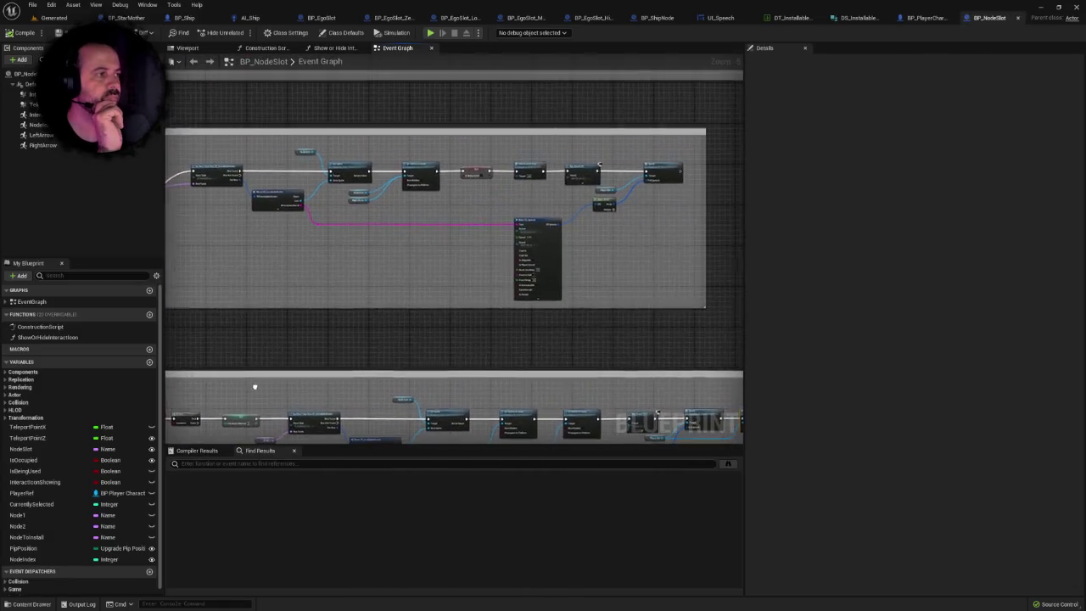
scroll(483, 335, up, 3)
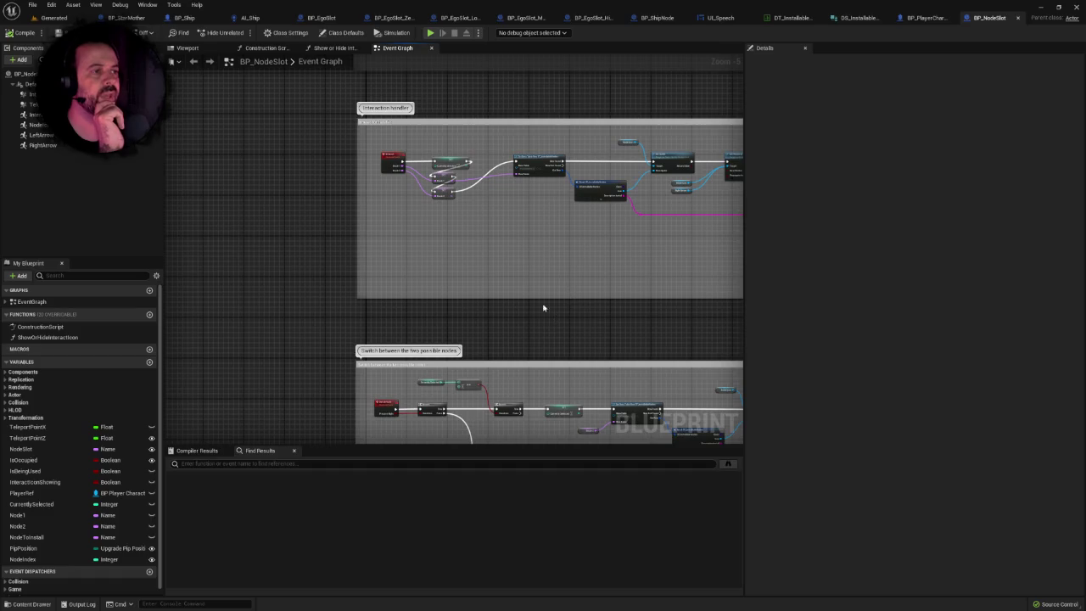
drag(567, 241, 317, 155)
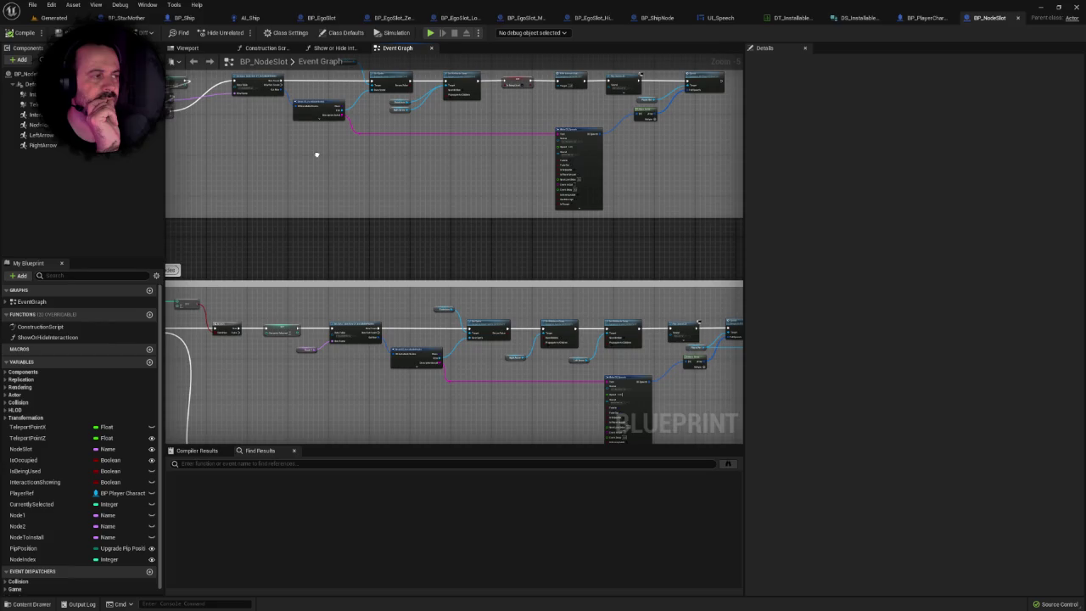
mouse_move(316, 154)
mouse_down()
mouse_move(240, 150)
mouse_move(197, 182)
mouse_up()
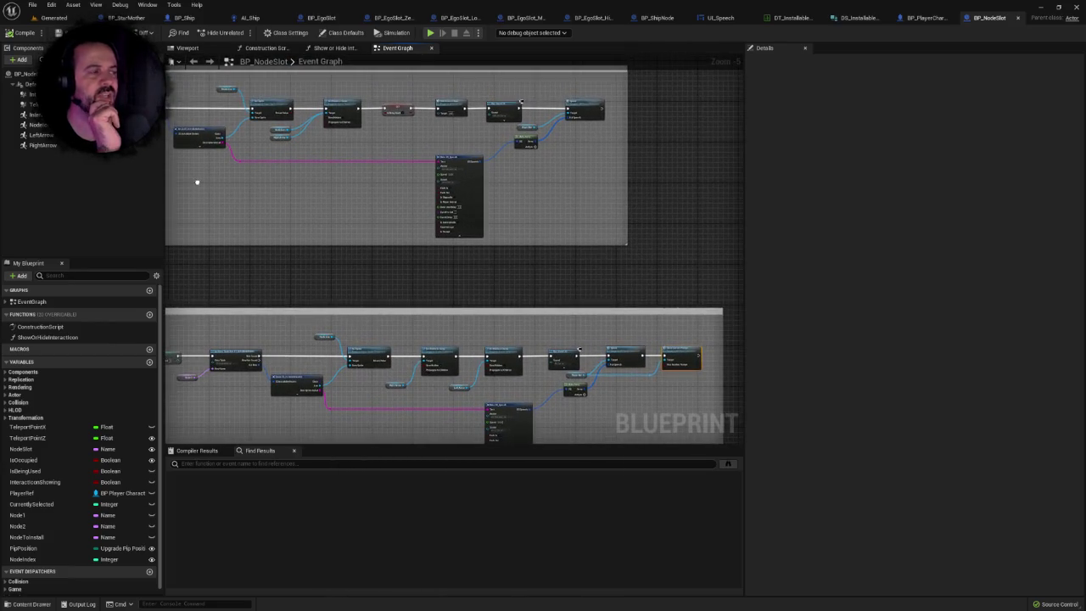
scroll(625, 212, up, 3)
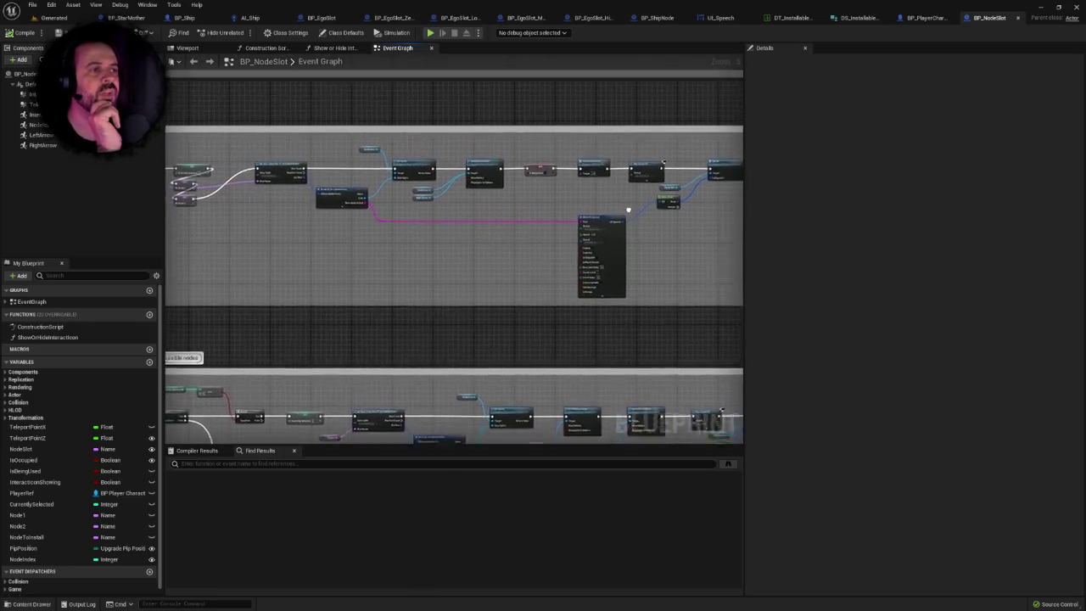
scroll(739, 227, down, 1)
scroll(620, 201, up, 4)
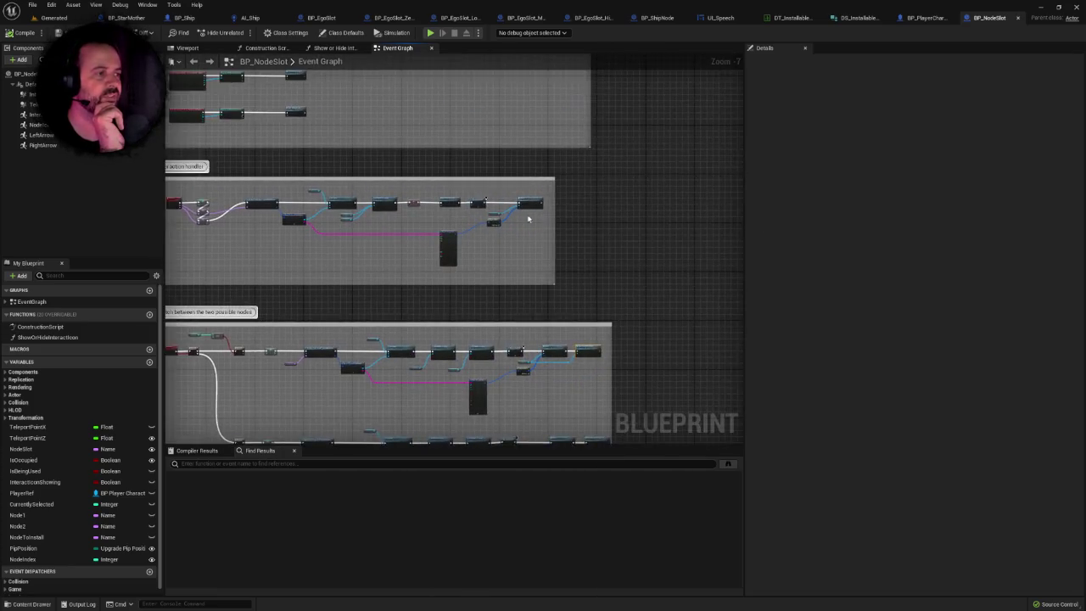
click(467, 170)
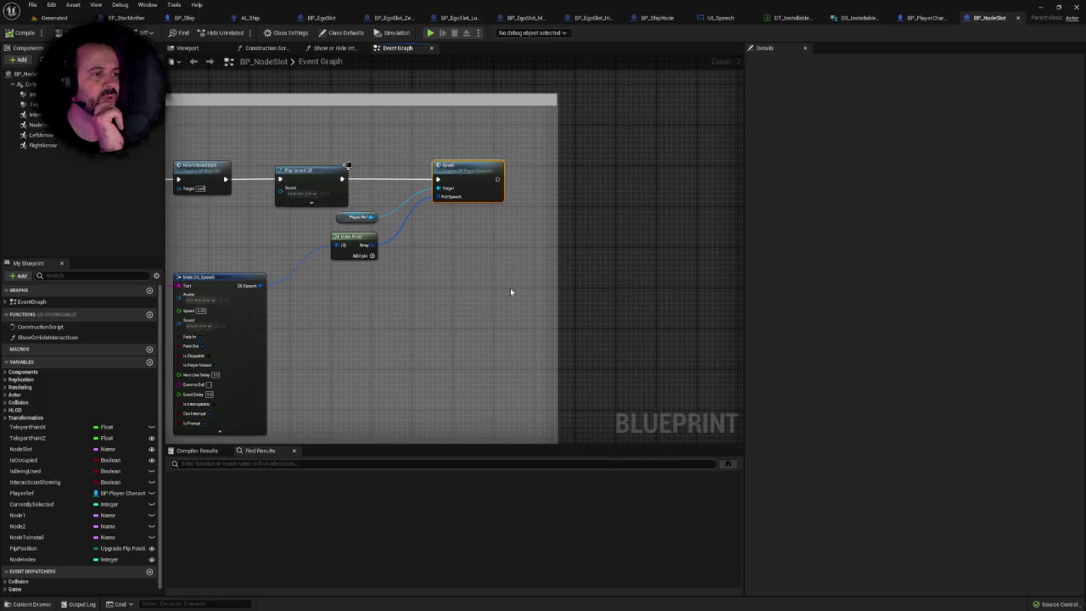
Inspect the lower comment groups of BP_NodeSlot's Event Graph.
scroll(509, 288, down, 2)
scroll(554, 312, down, 4)
mouse_move(549, 332)
mouse_down()
mouse_move(572, 267)
mouse_move(562, 208)
mouse_up()
scroll(582, 293, up, 2)
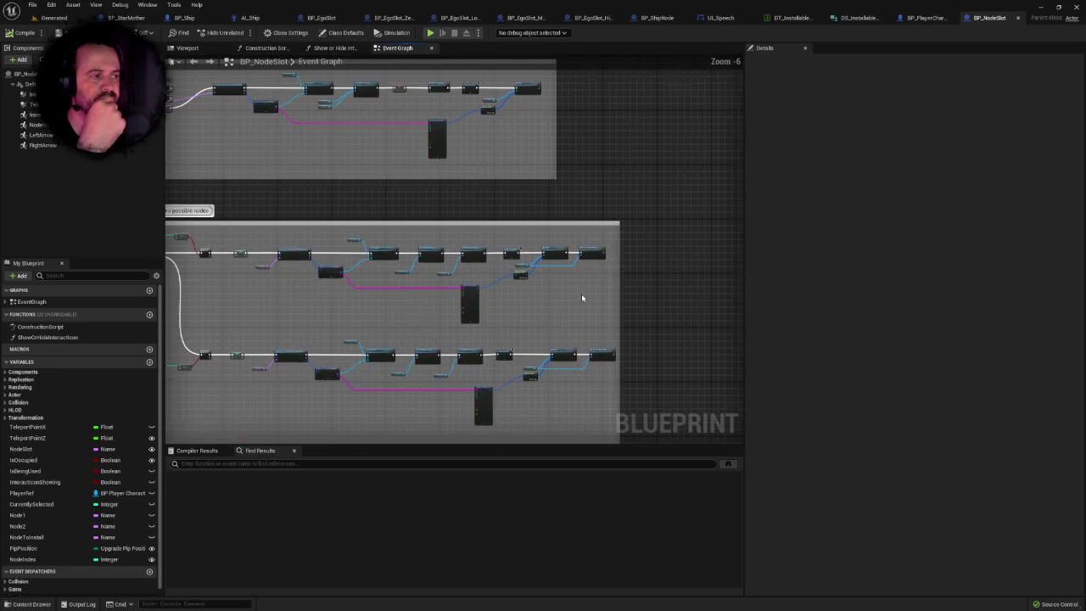
scroll(581, 298, up, 2)
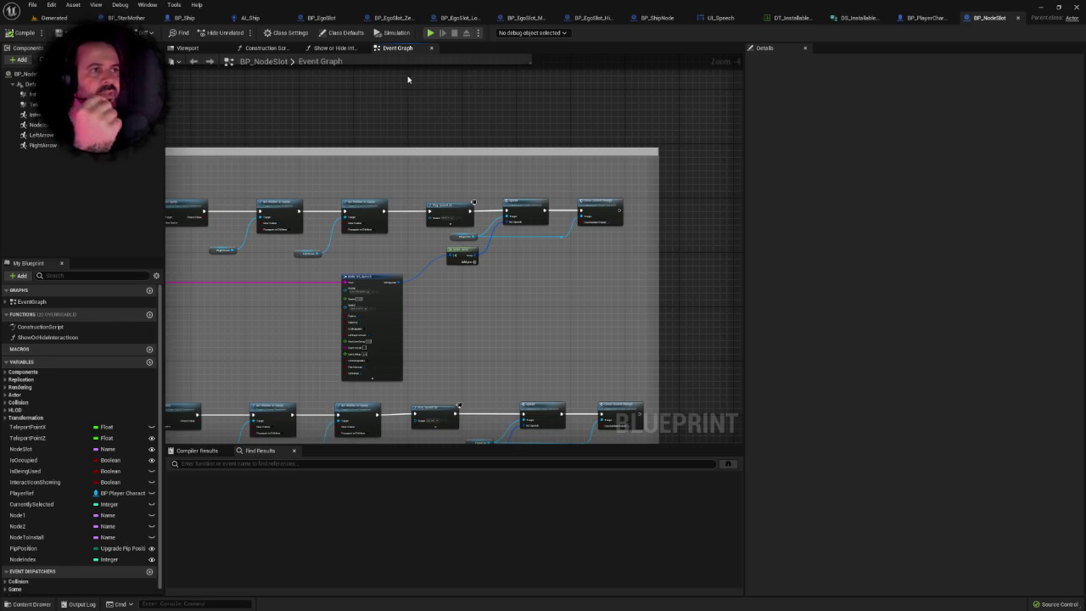
click(322, 17)
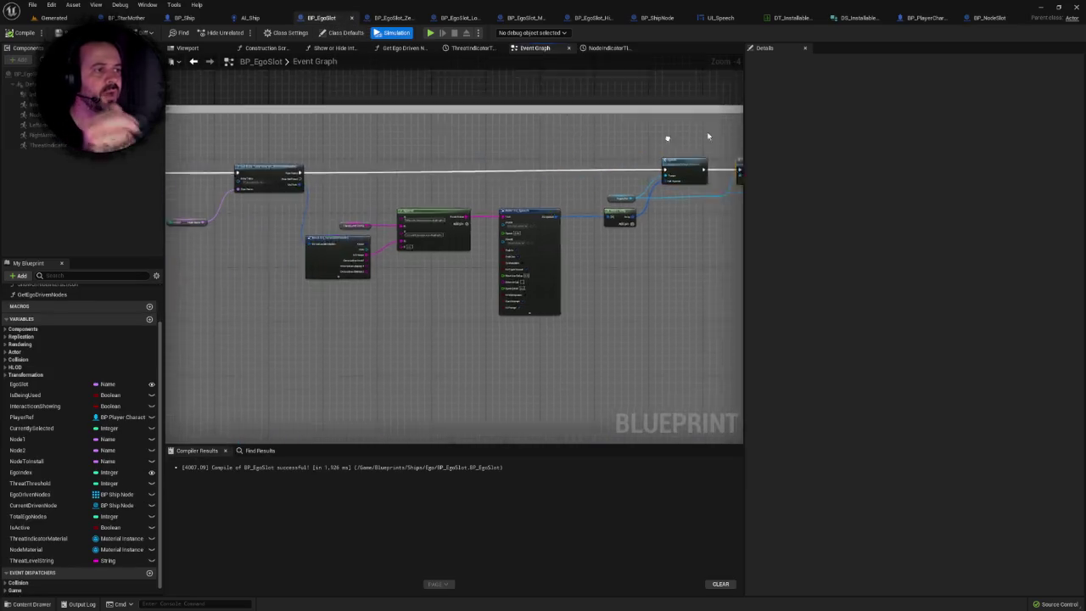
Select BP_EgoSlot's dialogue handler nodes and drag the comment box's right edge outward to widen it.
scroll(616, 189, down, 4)
scroll(488, 191, up, 1)
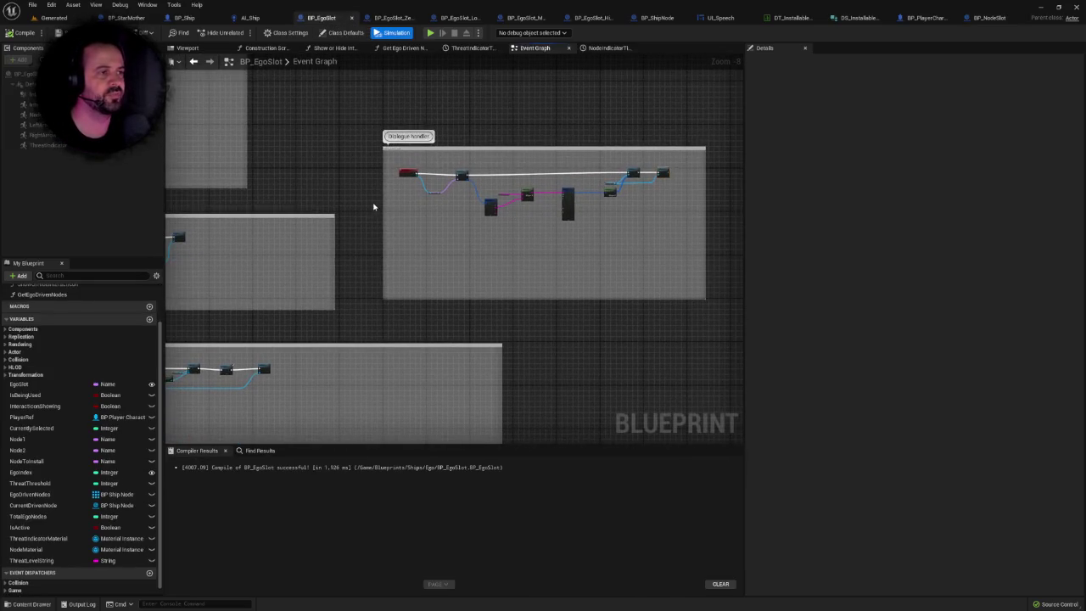
scroll(373, 207, down, 1)
scroll(373, 203, up, 2)
drag(325, 151, 256, 141)
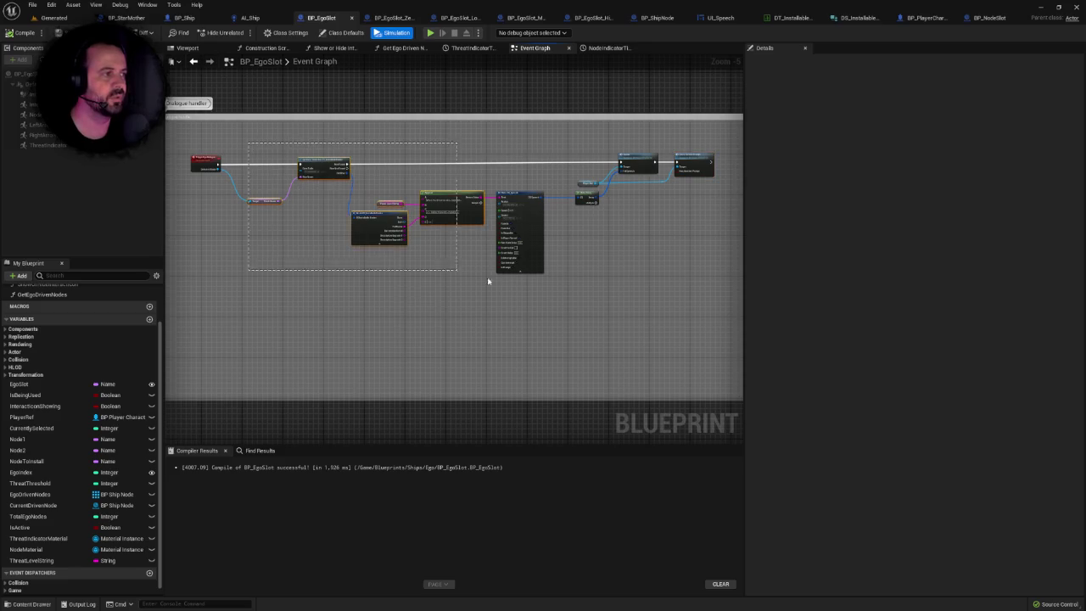
click(707, 284)
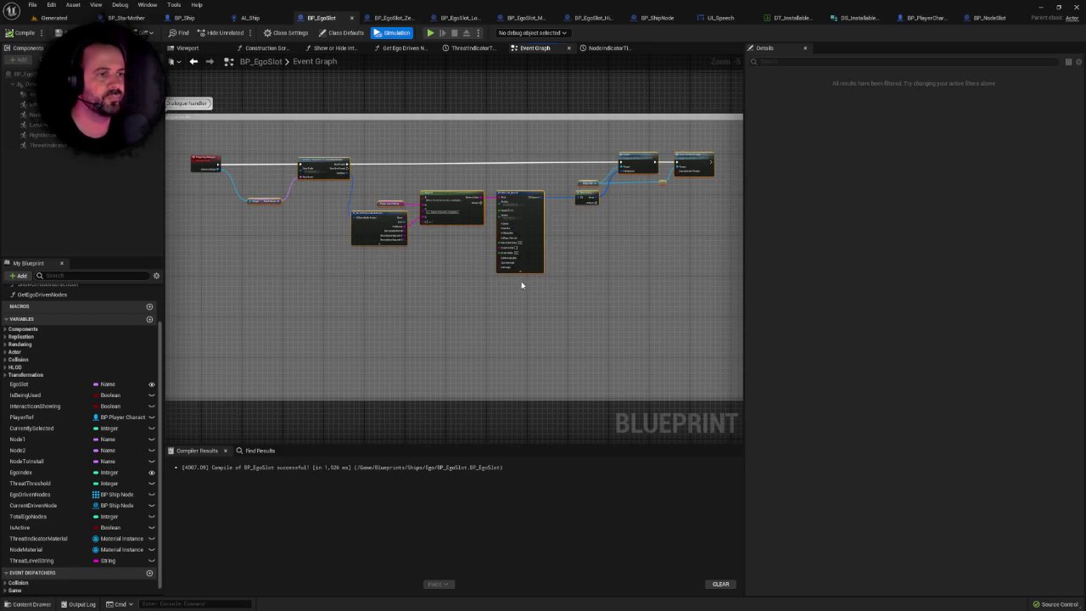
scroll(522, 285, down, 5)
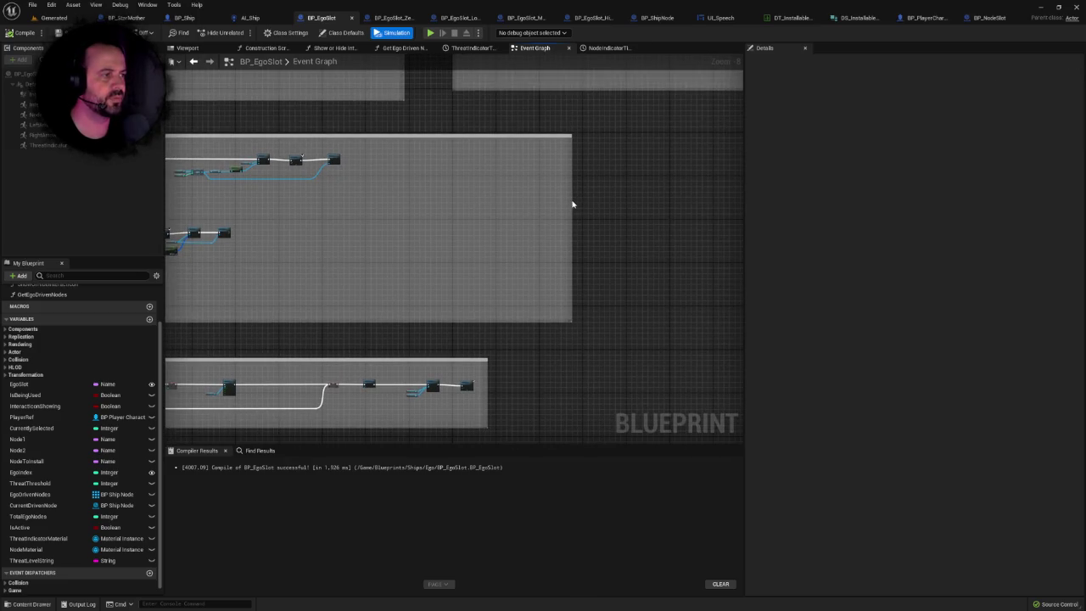
drag(572, 200, 763, 213)
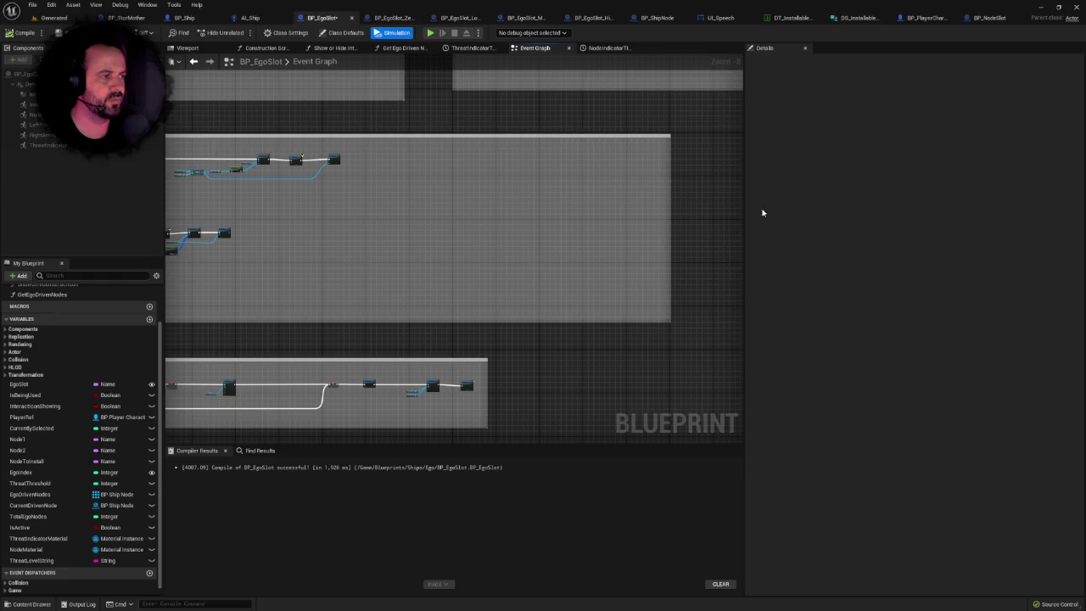
scroll(382, 216, up, 5)
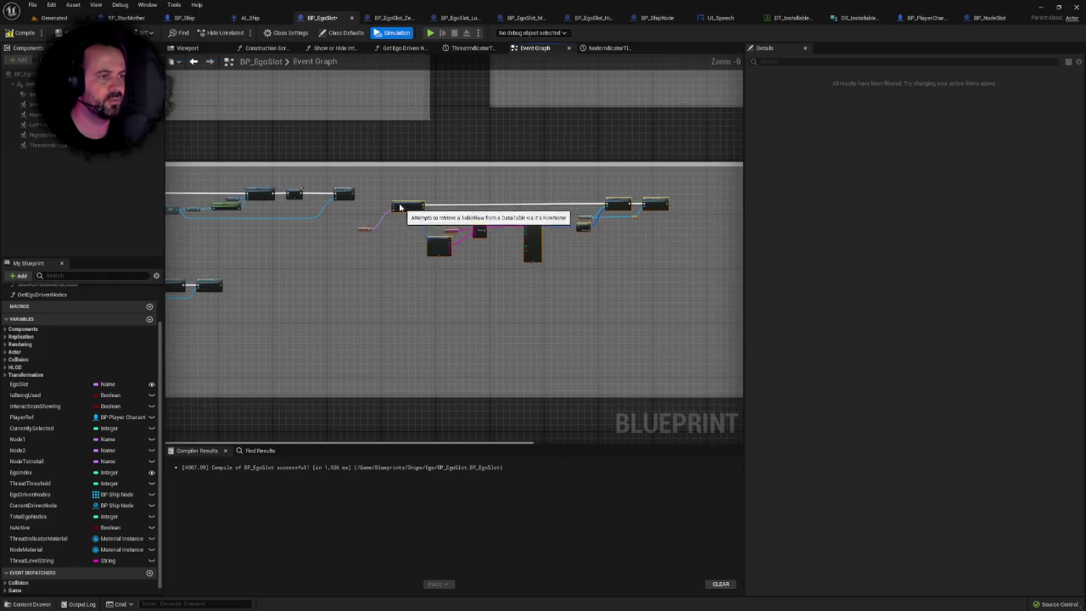
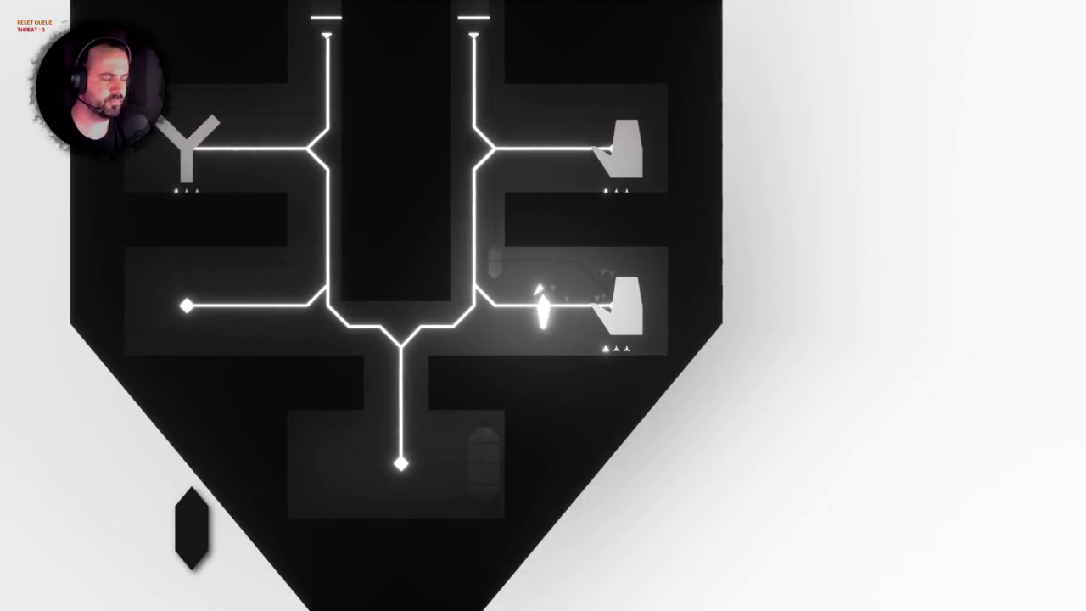
Restart the play-in-editor test and install a node at the right-hand slot.
key(Escape)
key(alt+p)
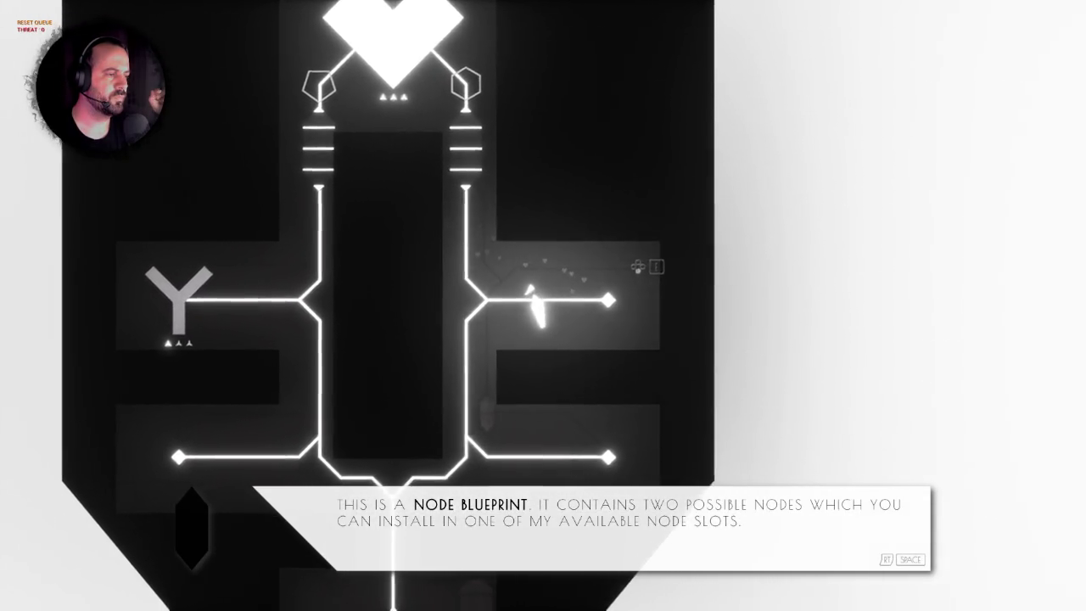
key(d)
key(space)
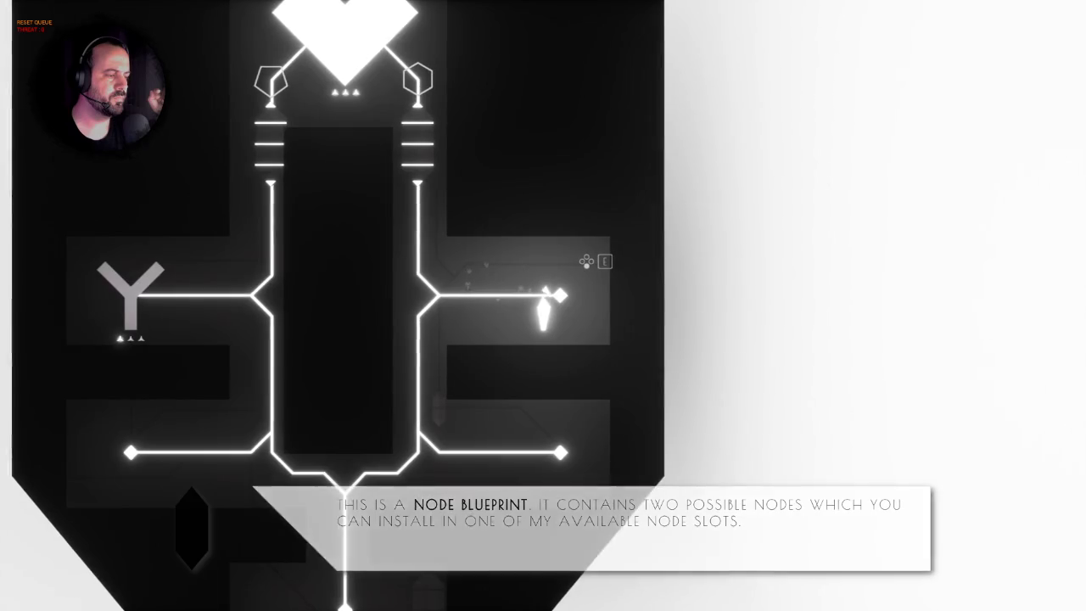
key(e)
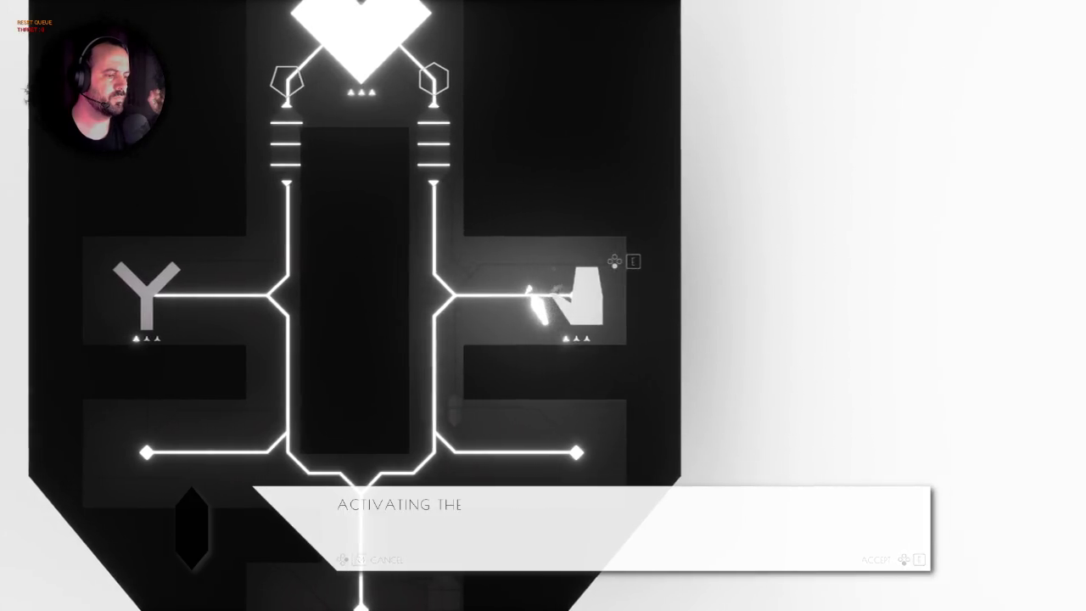
Walk down the right line and install the ring-shaped node at the lower-right end slot.
key(w)
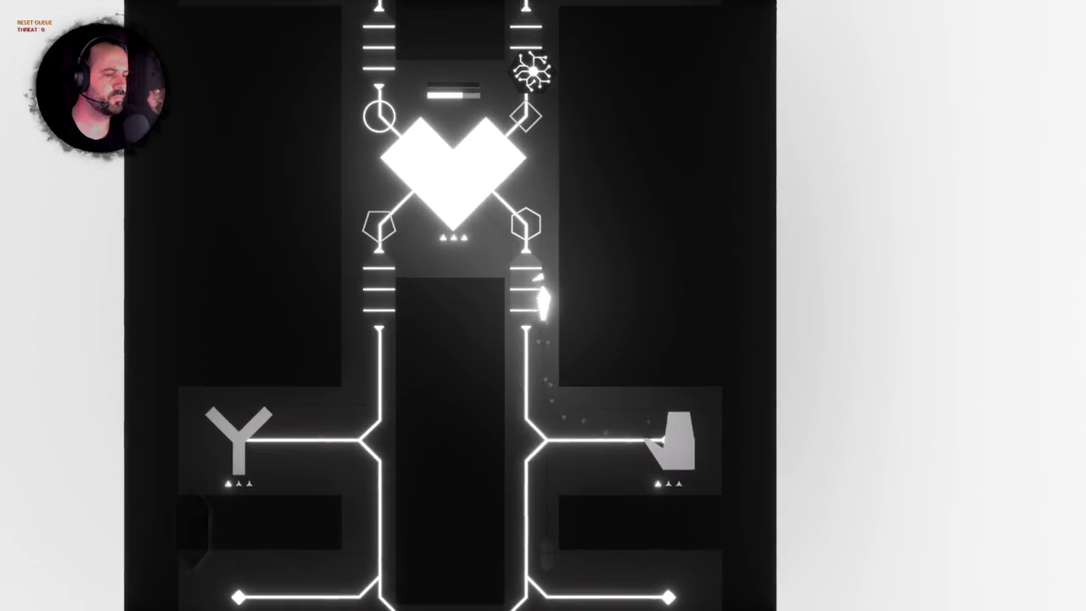
key(w)
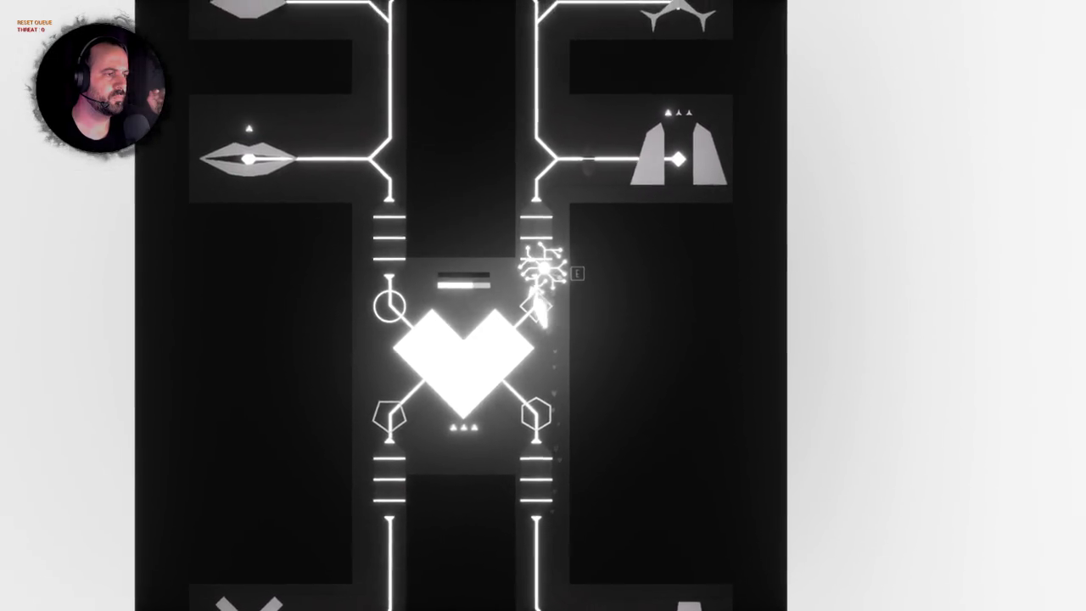
key(s)
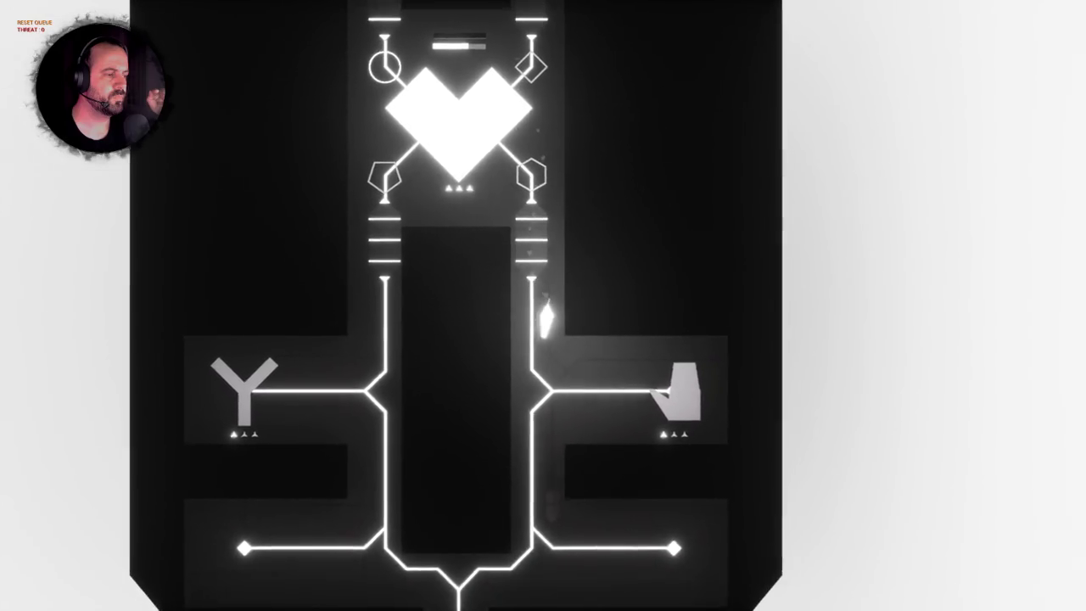
key(s)
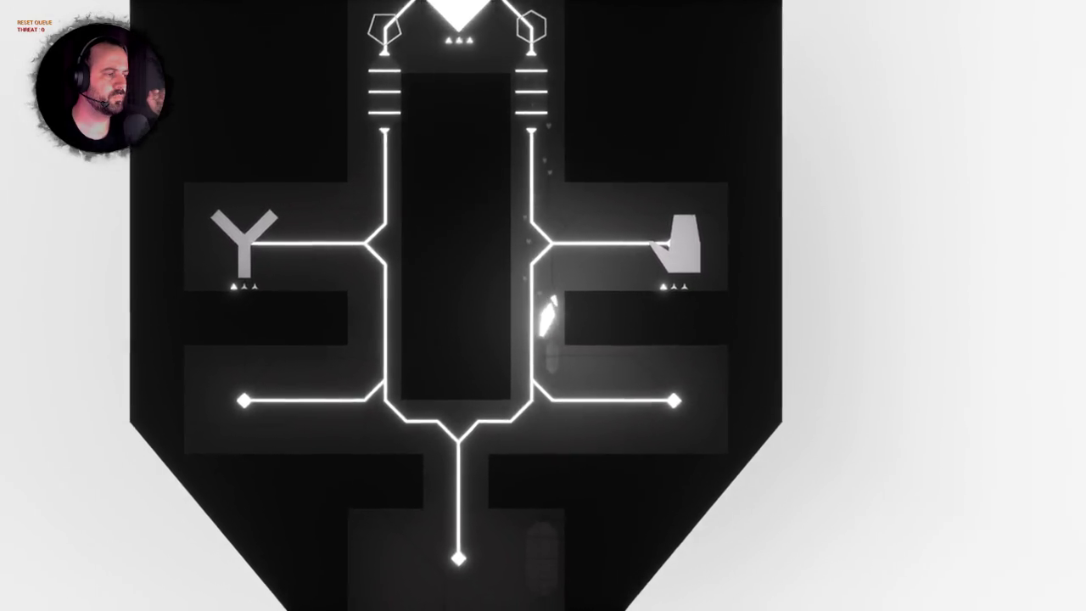
key(d)
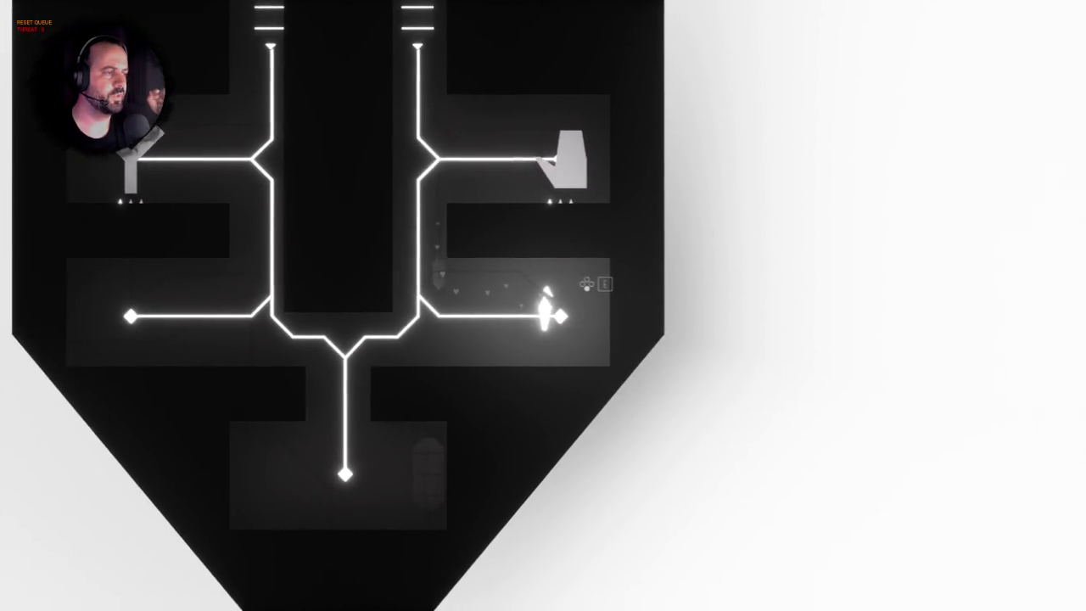
key(d)
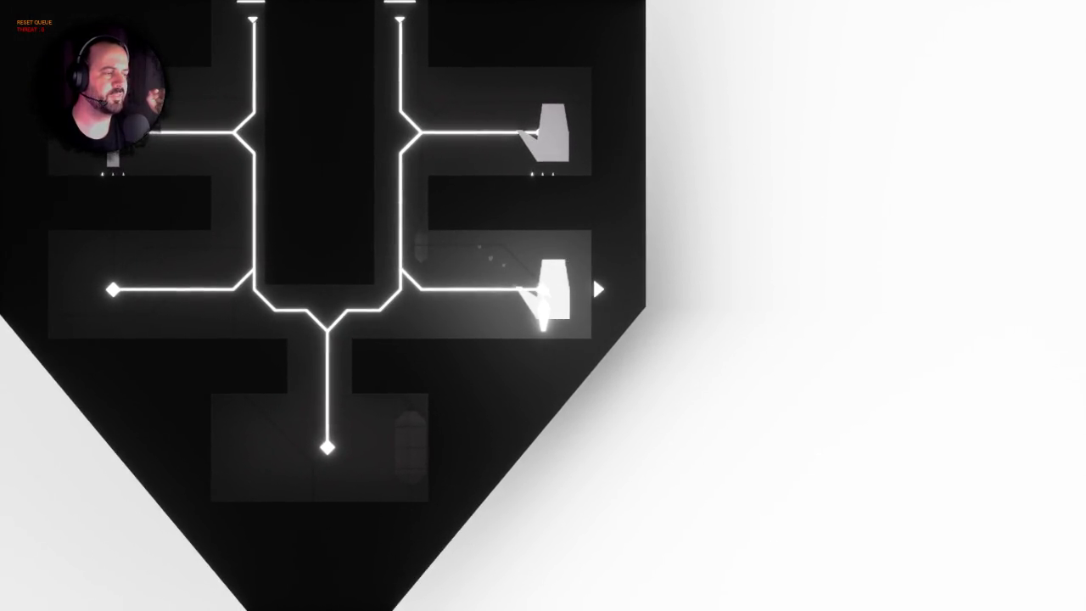
key(e)
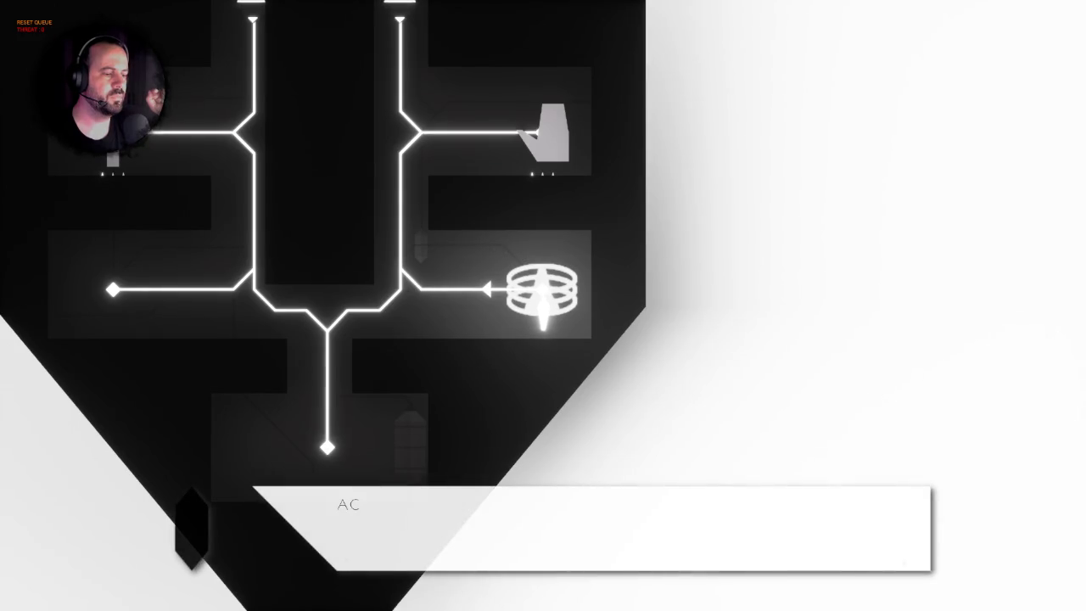
Walk the player back up through the heart to the slot beside it.
key(a)
key(w)
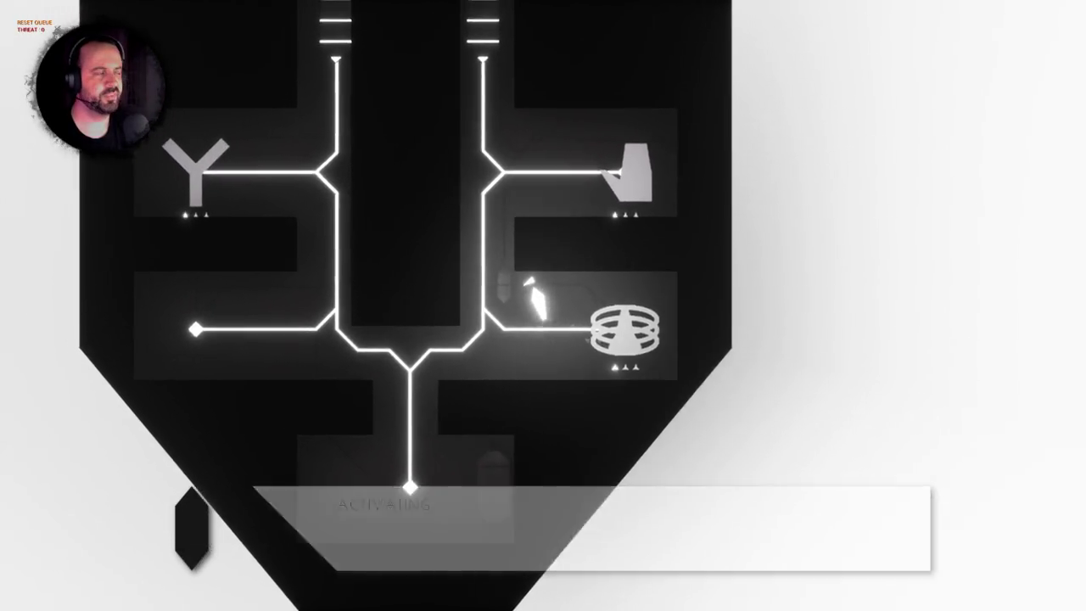
key(w)
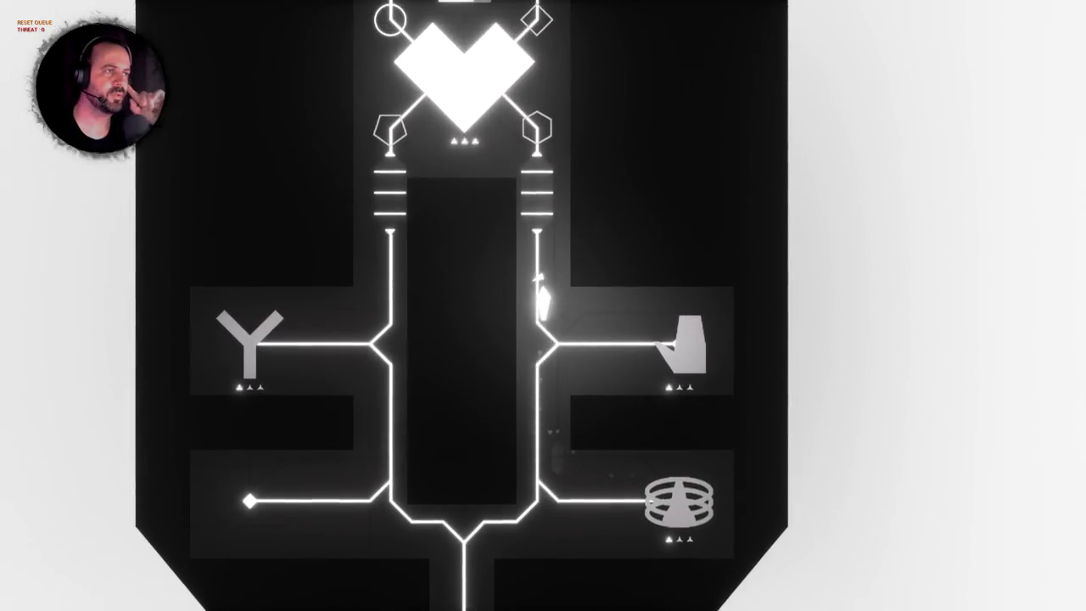
key(w)
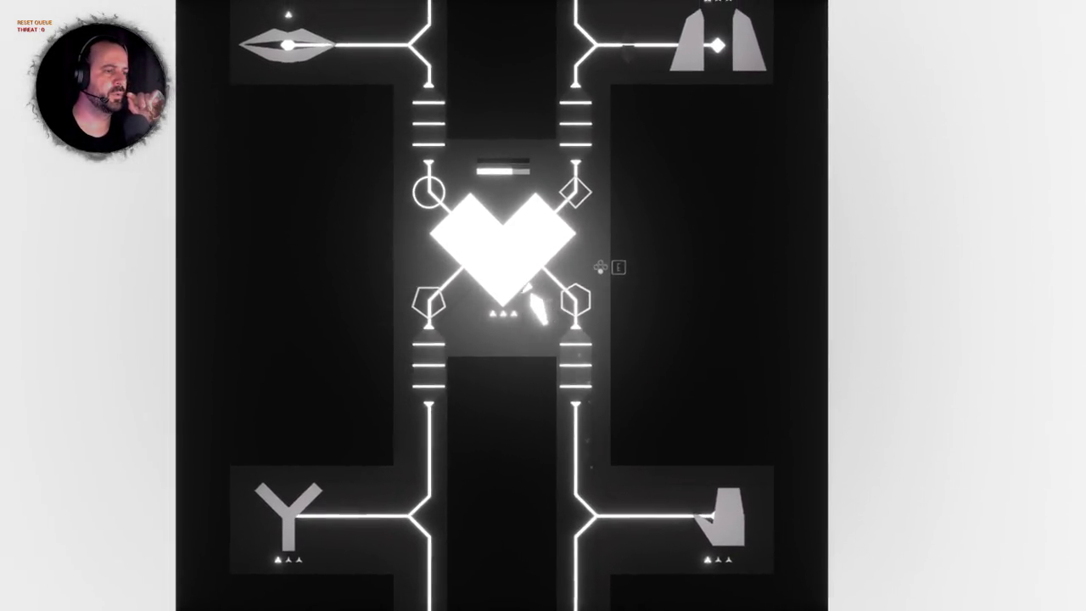
key(a)
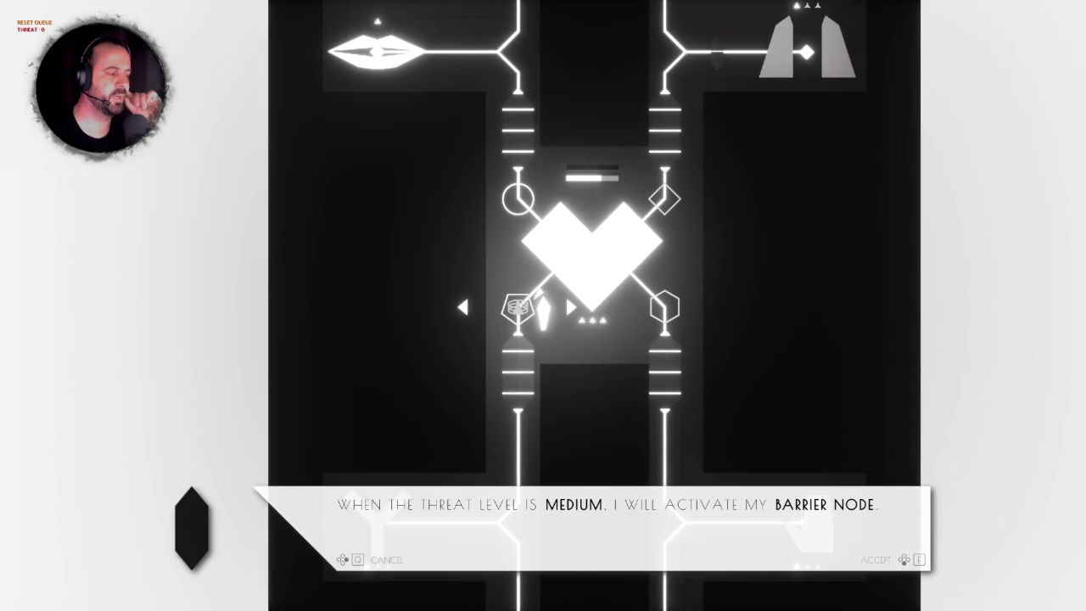
Set the medium-threat slot to Nothing.
key(d)
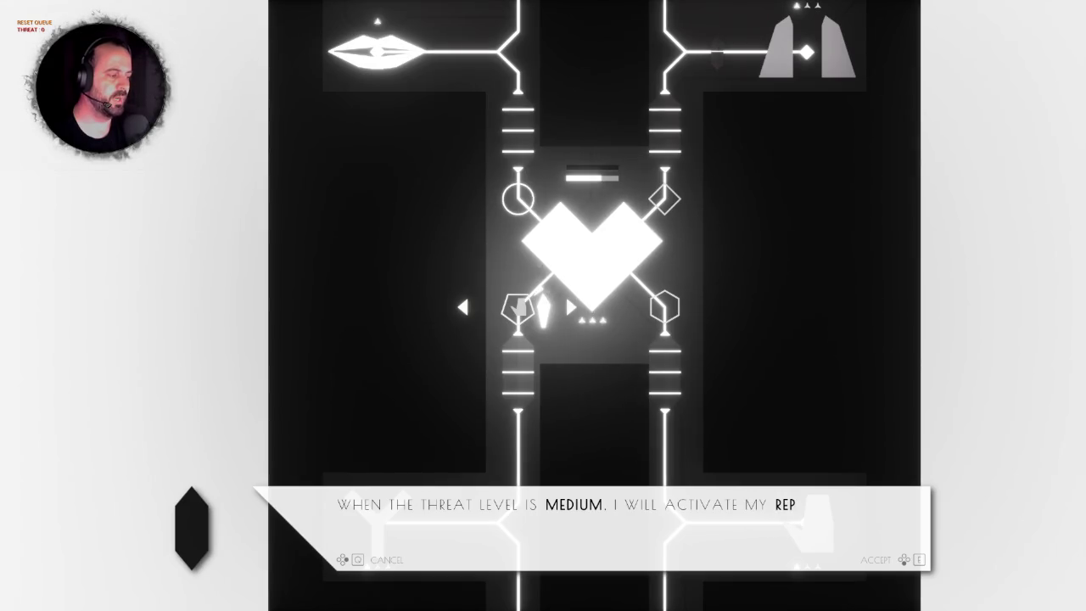
key(d)
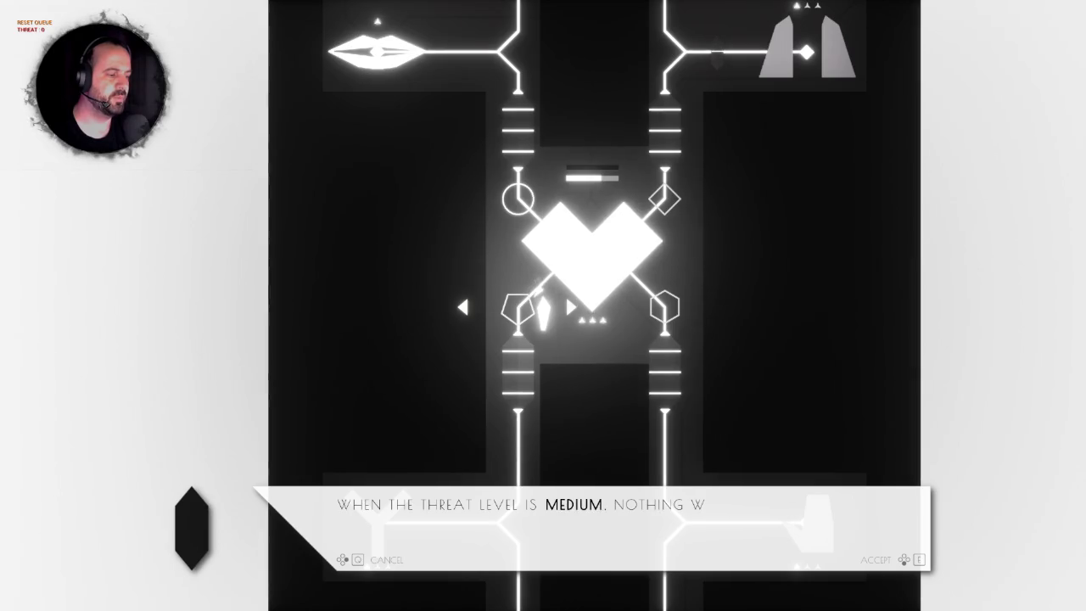
key(e)
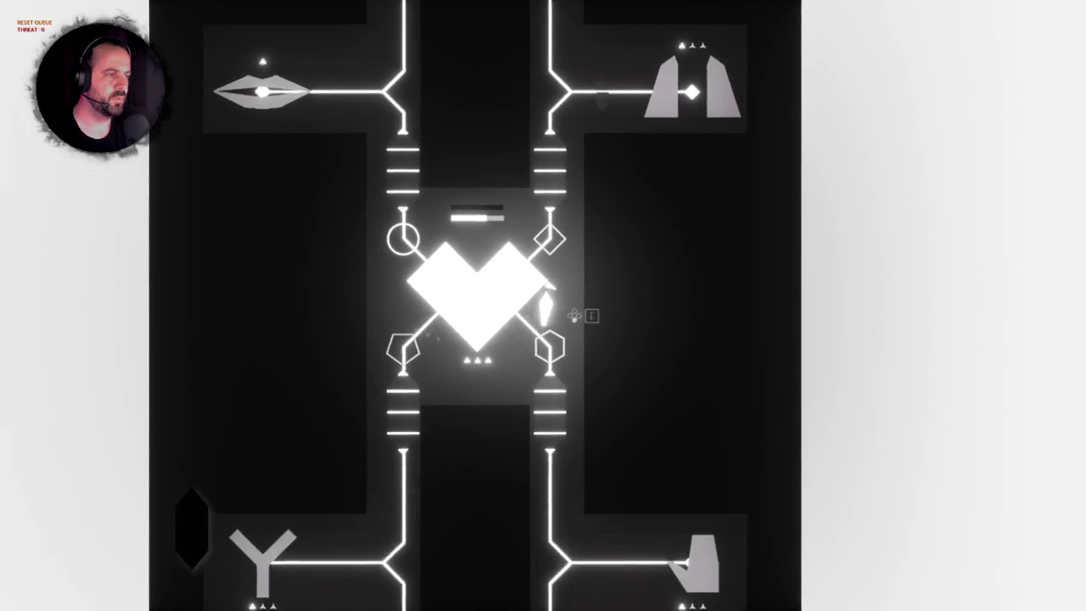
Assign the Repulsion node to the low-threat slot, then stop the play test.
key(e)
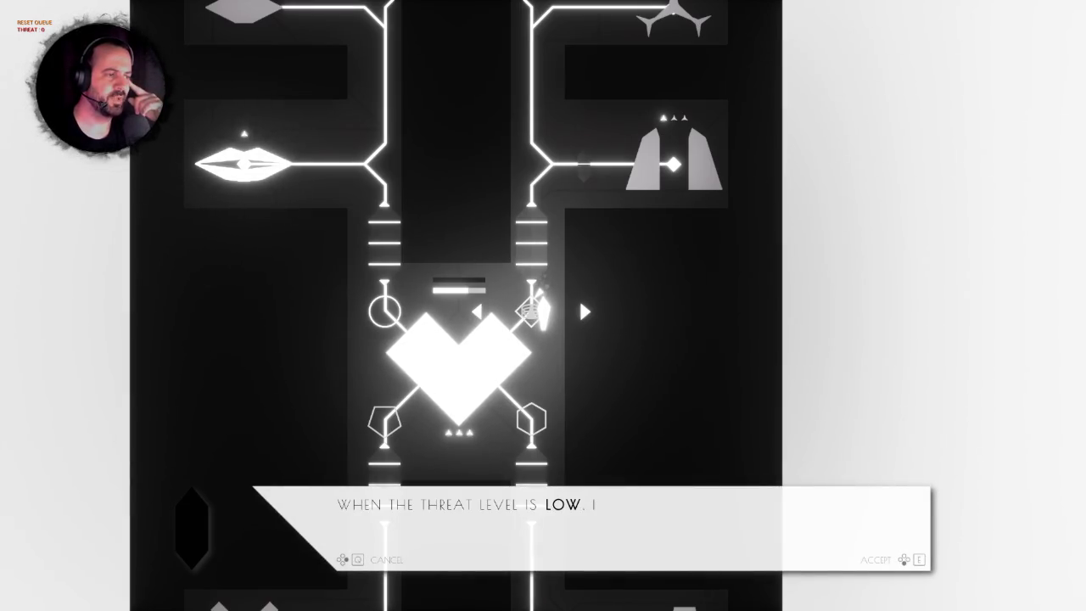
key(d)
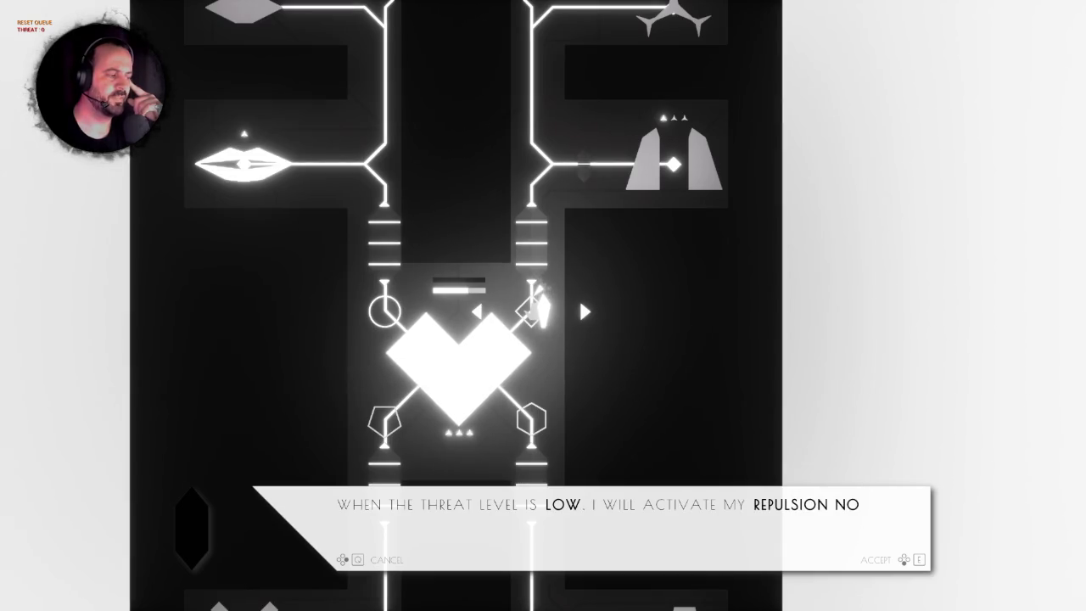
key(e)
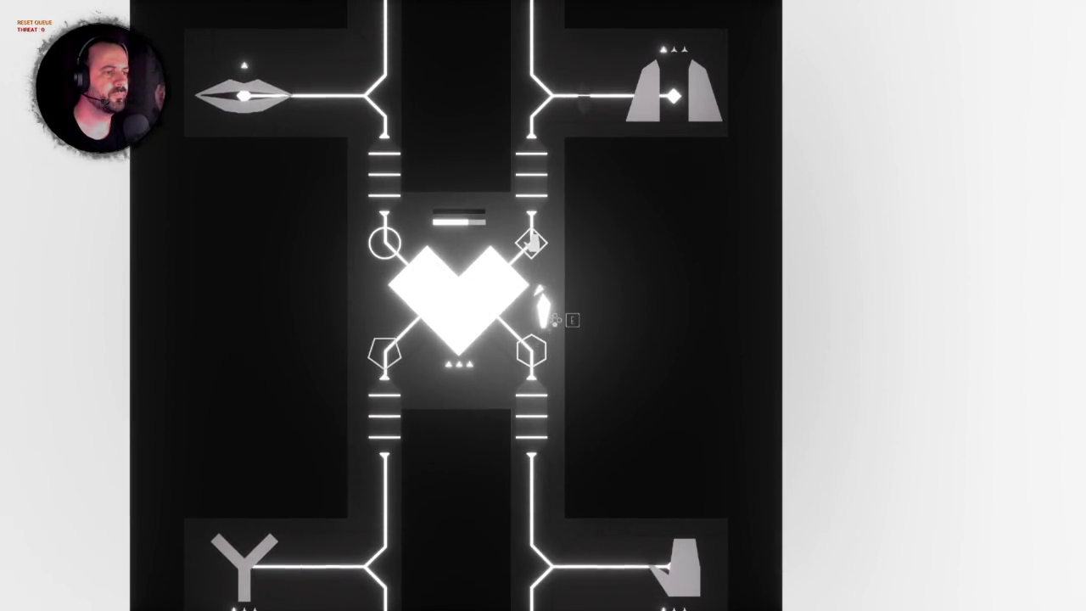
key(s)
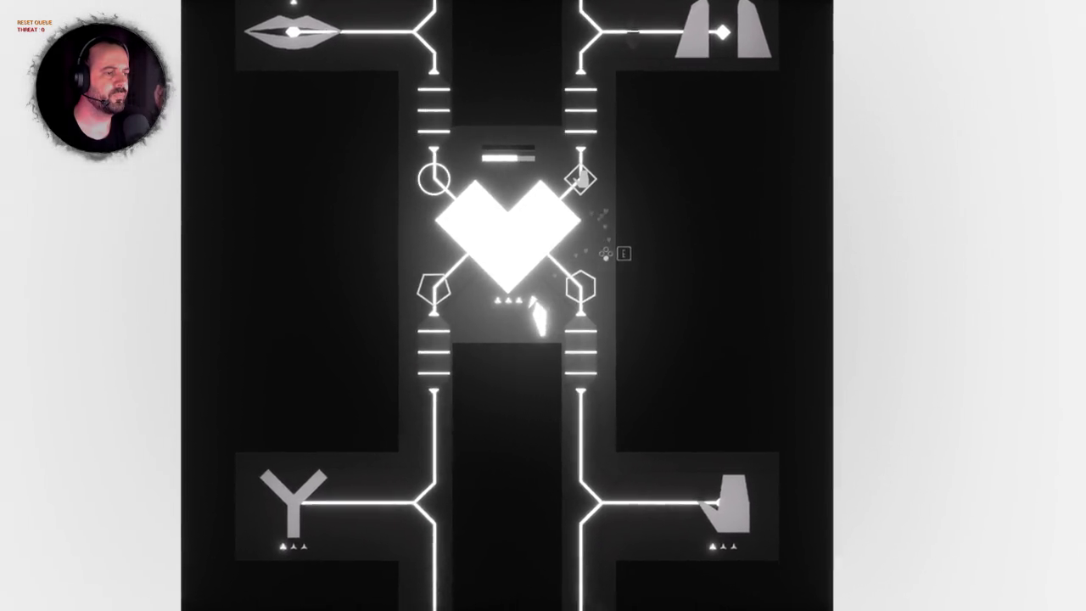
key(Escape)
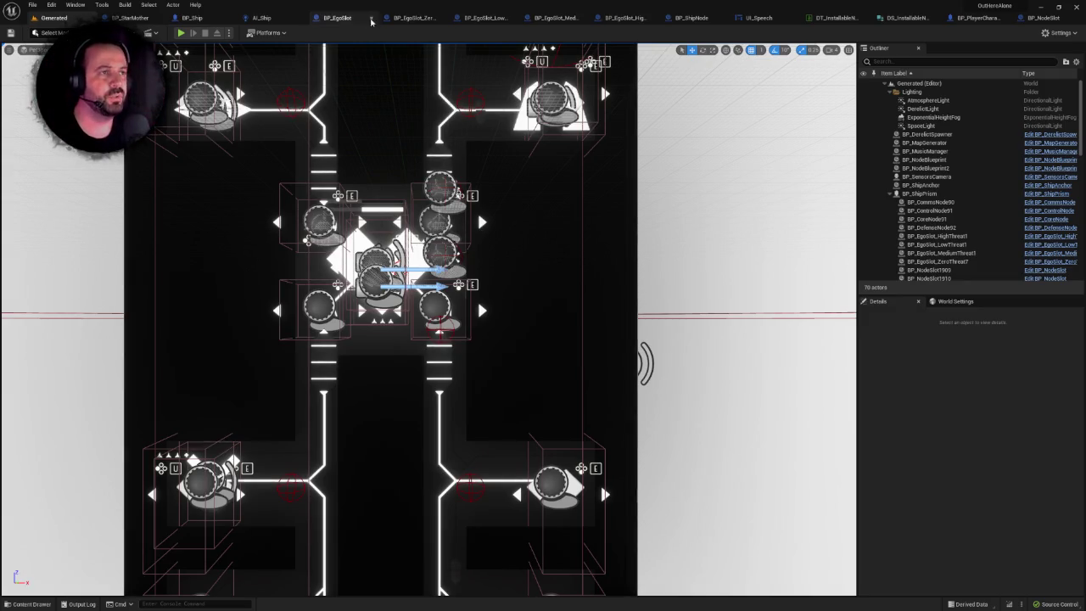
Review the BP_EgoSlot blueprint's 3D components, then return to the Generated level.
click(337, 17)
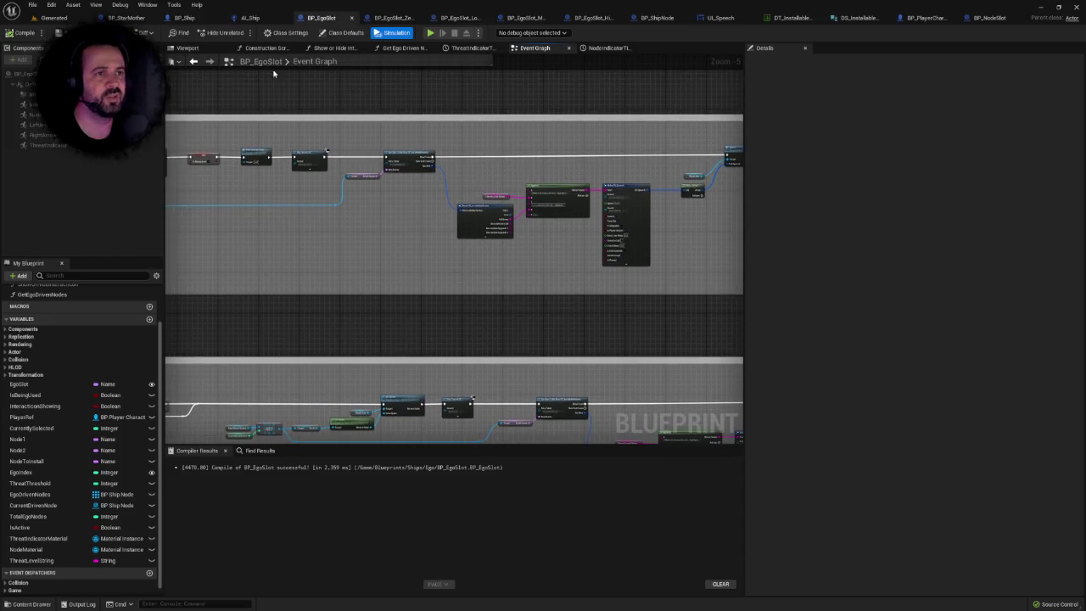
click(187, 48)
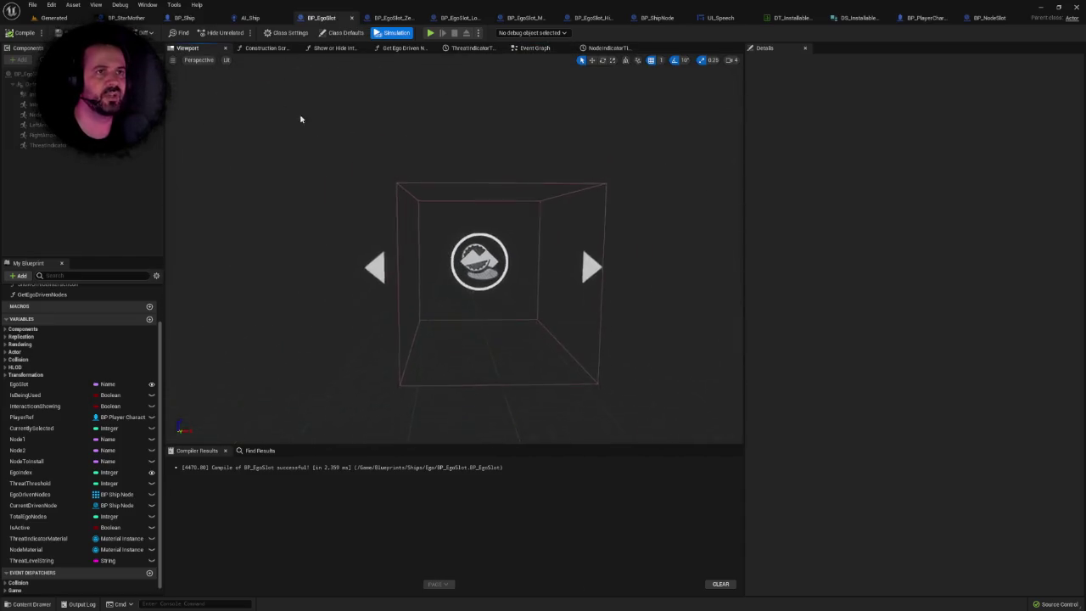
click(54, 17)
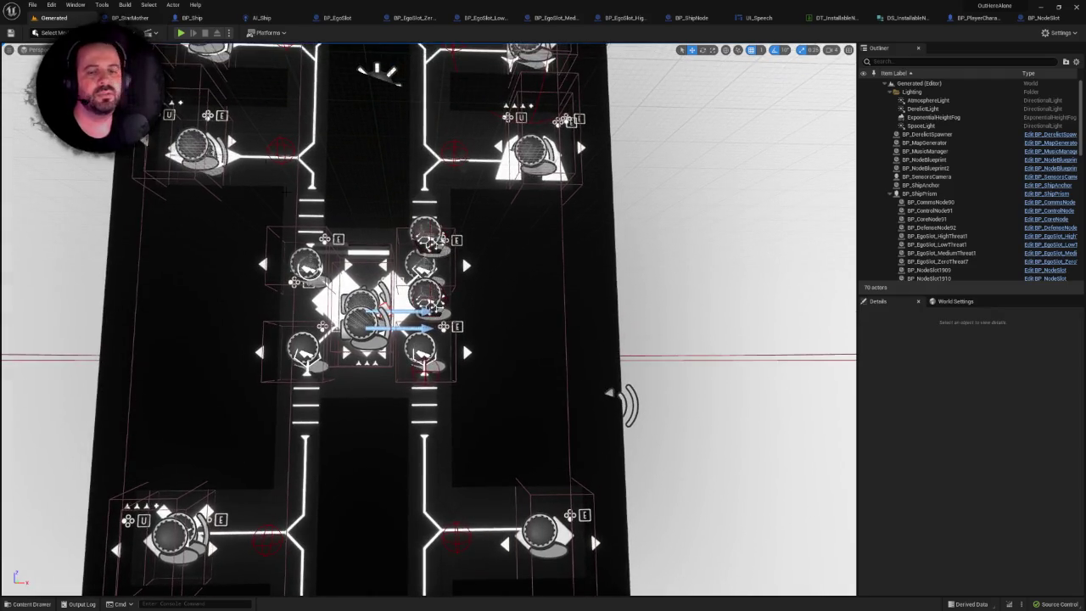
Start a Source Control Submit Content with the description 'Added dialogue system for Ego slot'.
click(1052, 603)
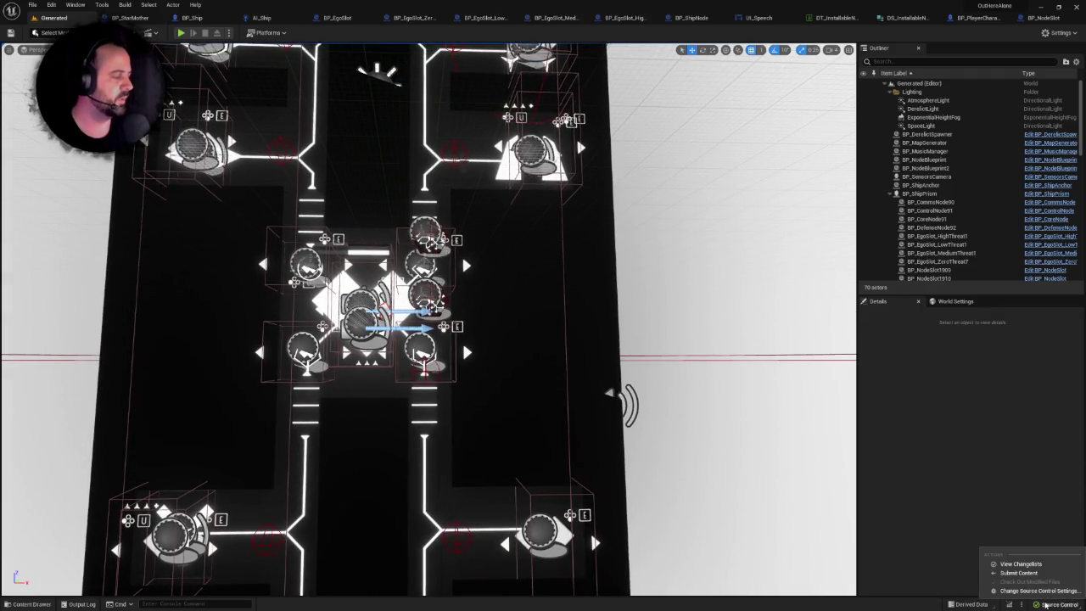
click(1010, 579)
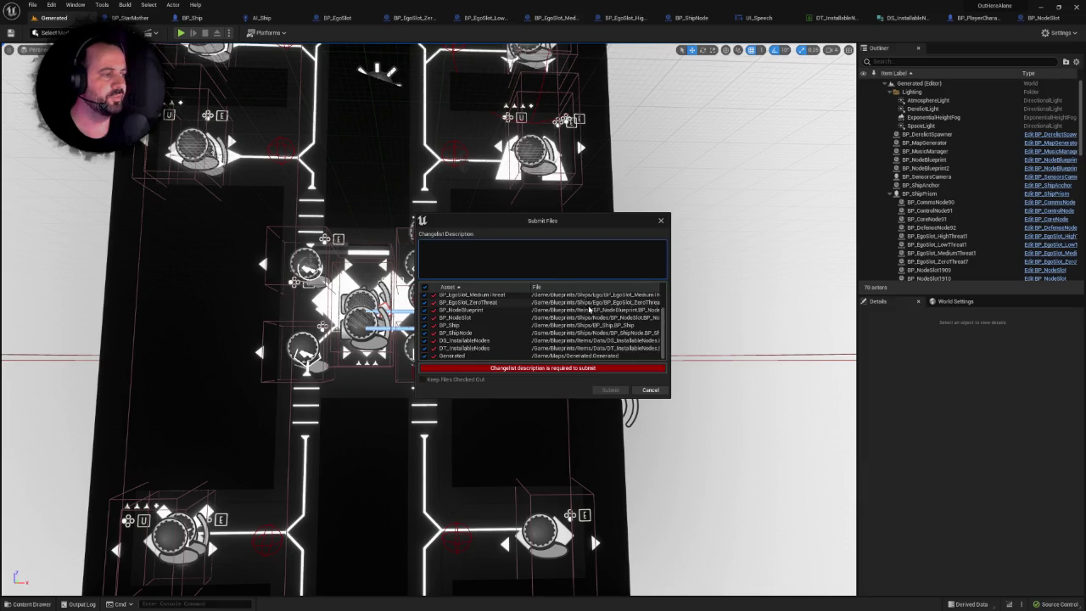
text(A)
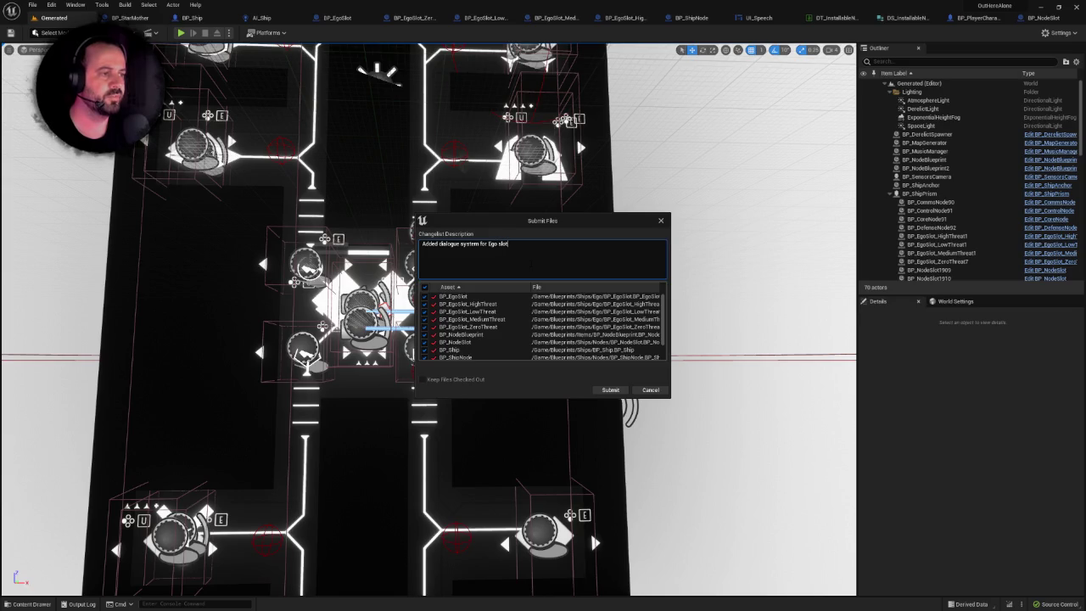
click(604, 390)
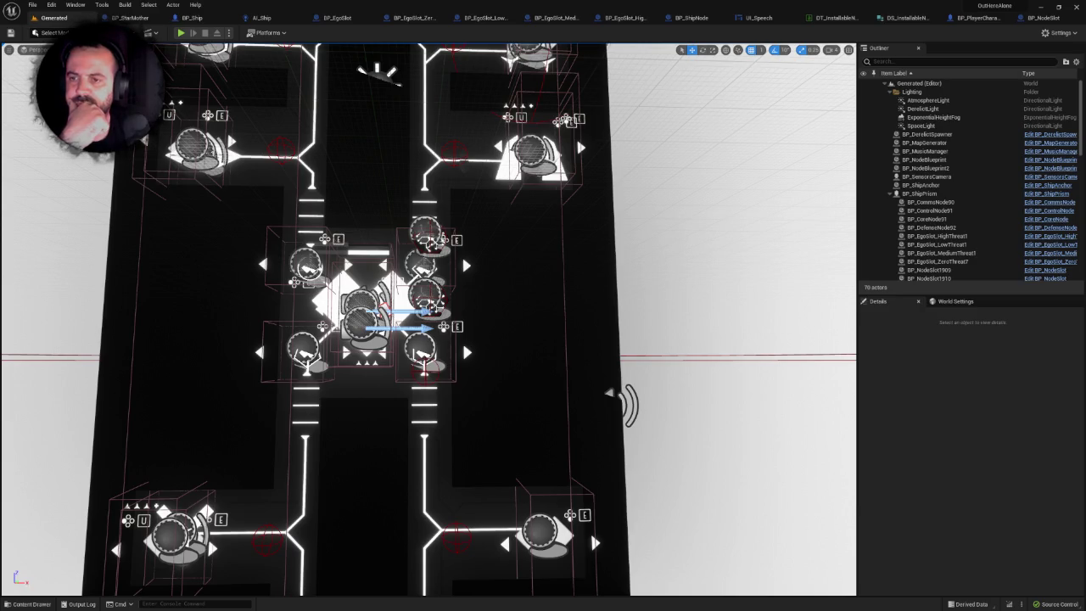
Open the Content Drawer, showing the Blueprints/Ships/Nodes folder.
key(ctrl+space)
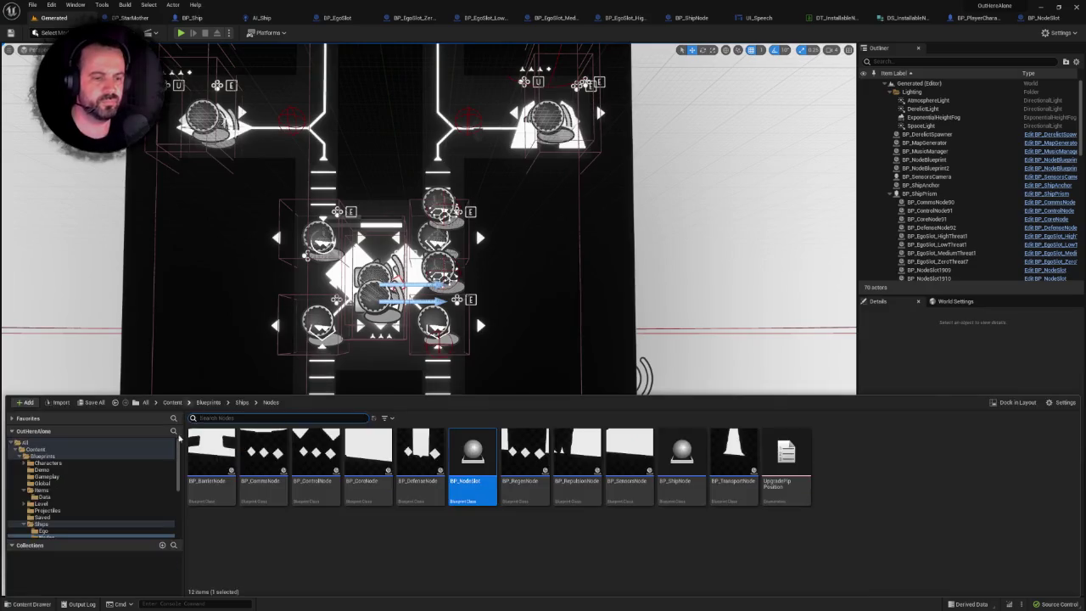
Force delete all six assets in Meshes/Creatures/Testing, then close the Content Drawer.
scroll(106, 504, down, 3)
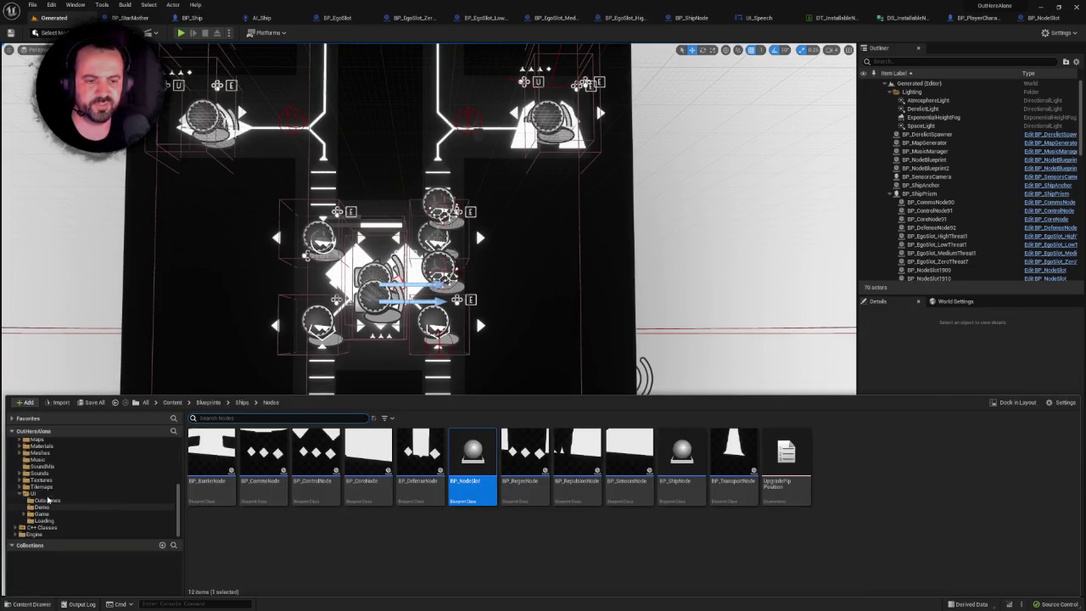
click(40, 493)
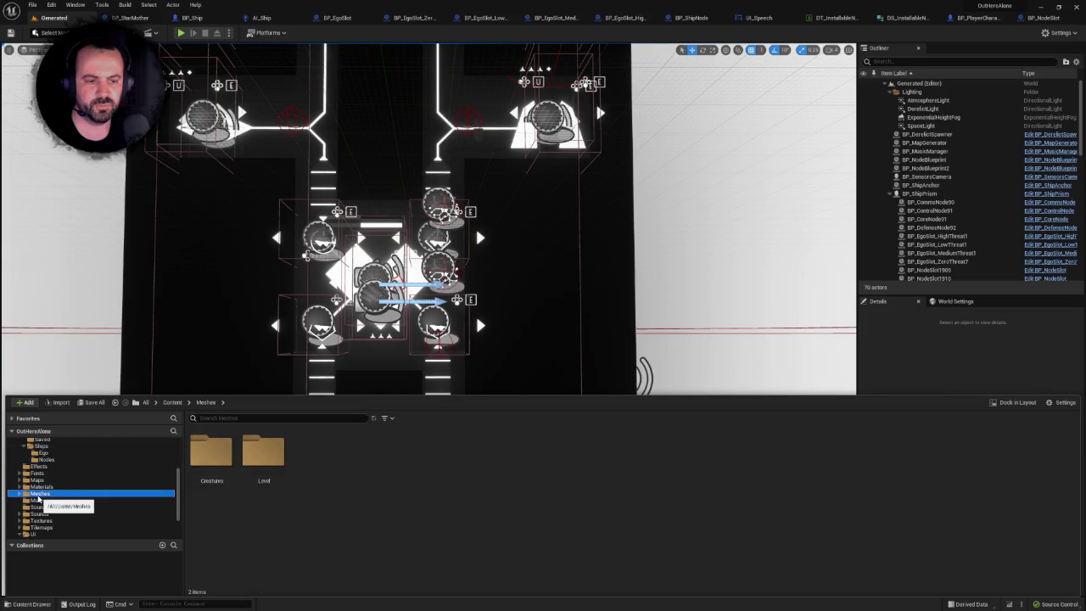
double_click(235, 456)
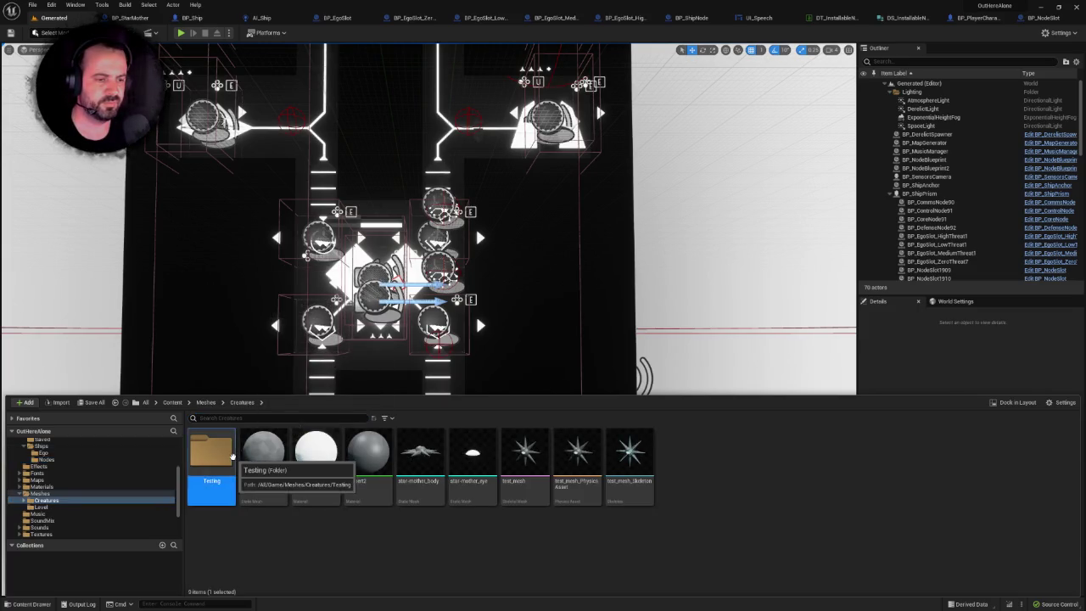
double_click(234, 458)
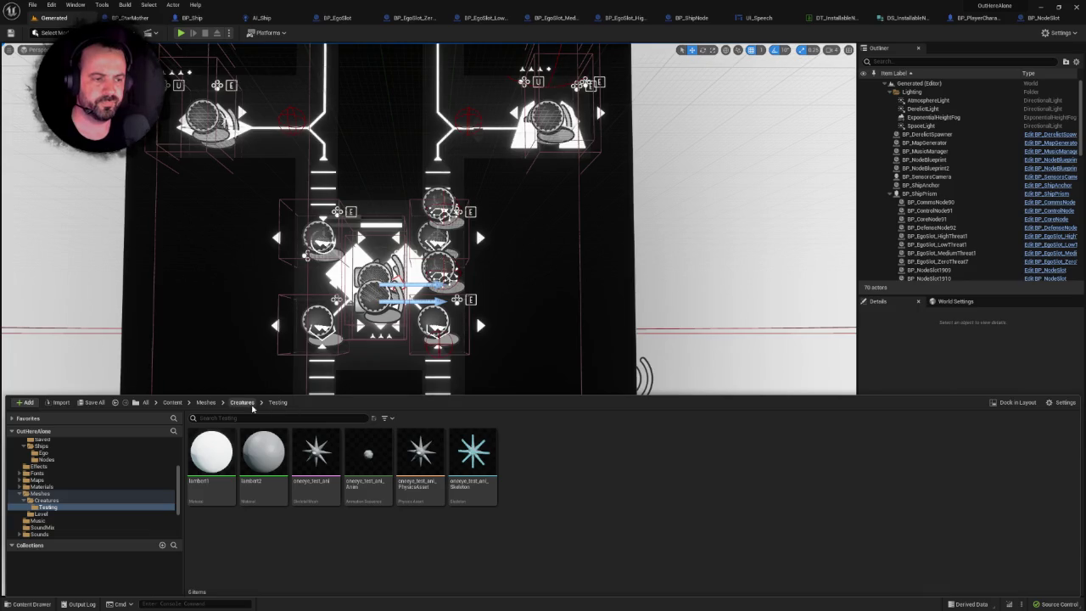
click(211, 454)
shift+click(474, 458)
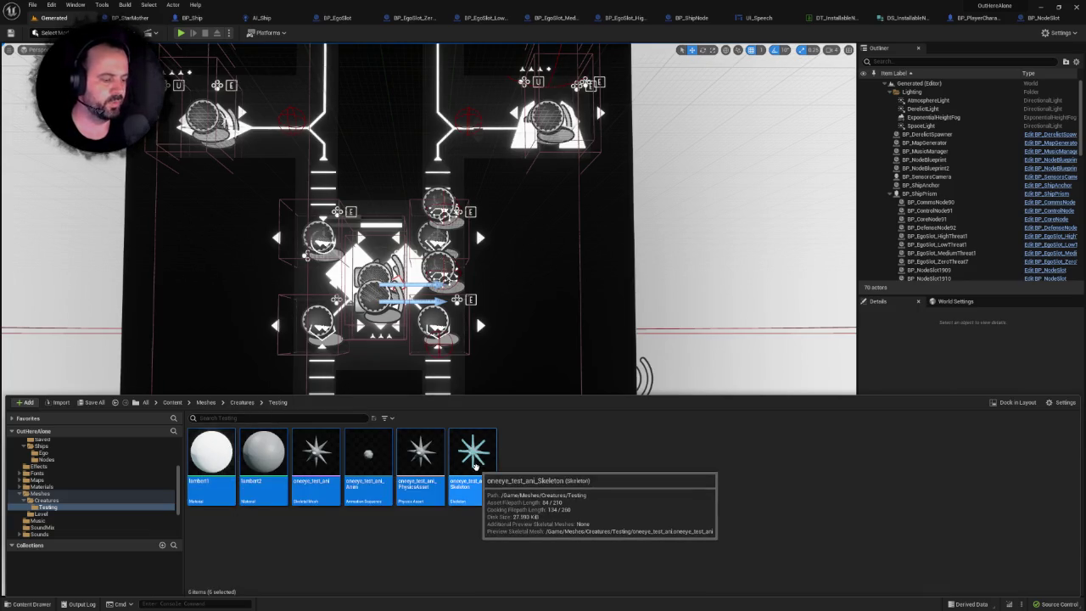
key(Delete)
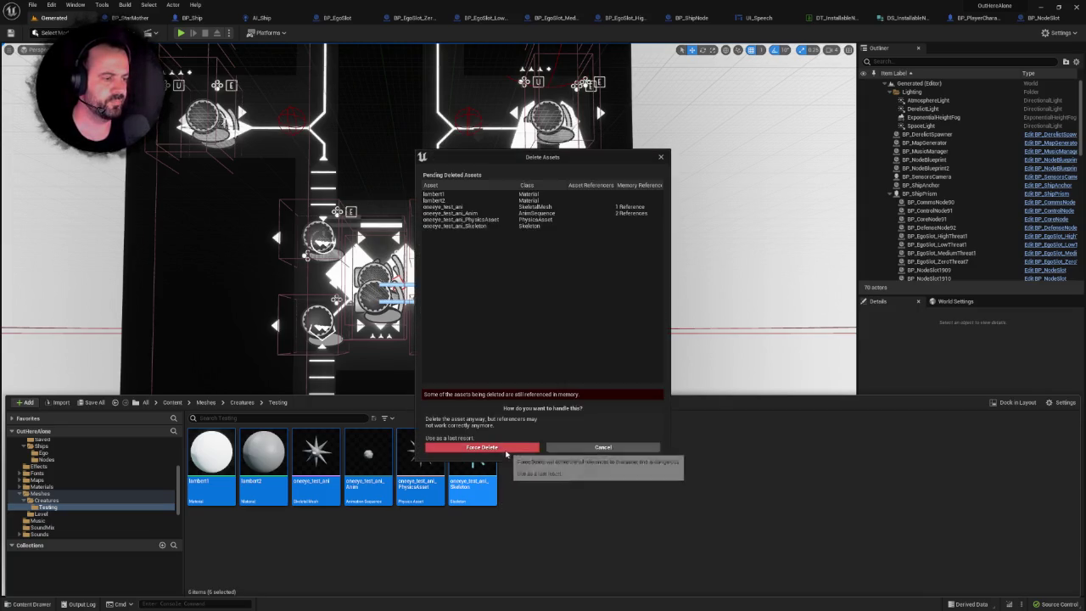
click(504, 451)
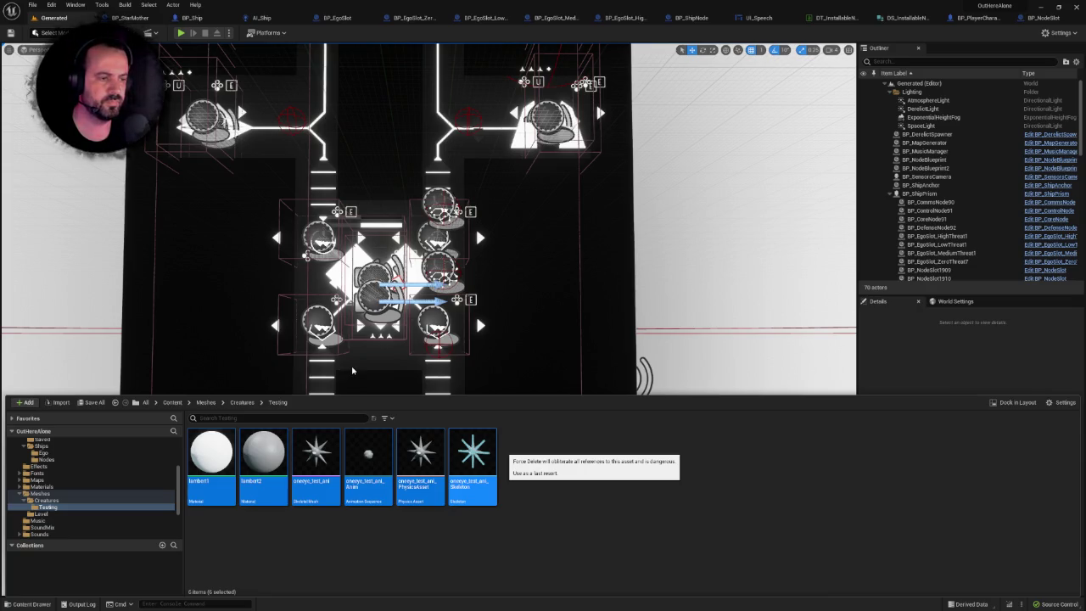
click(302, 370)
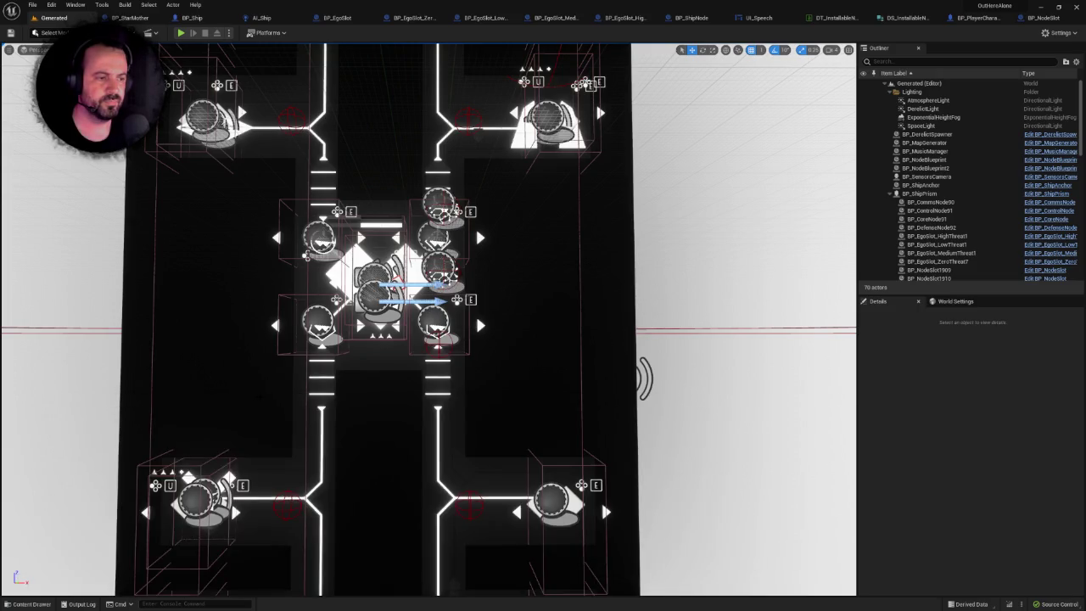
Reopen the Content Drawer inside the empty Testing folder.
drag(302, 369, 288, 356)
key(ctrl+space)
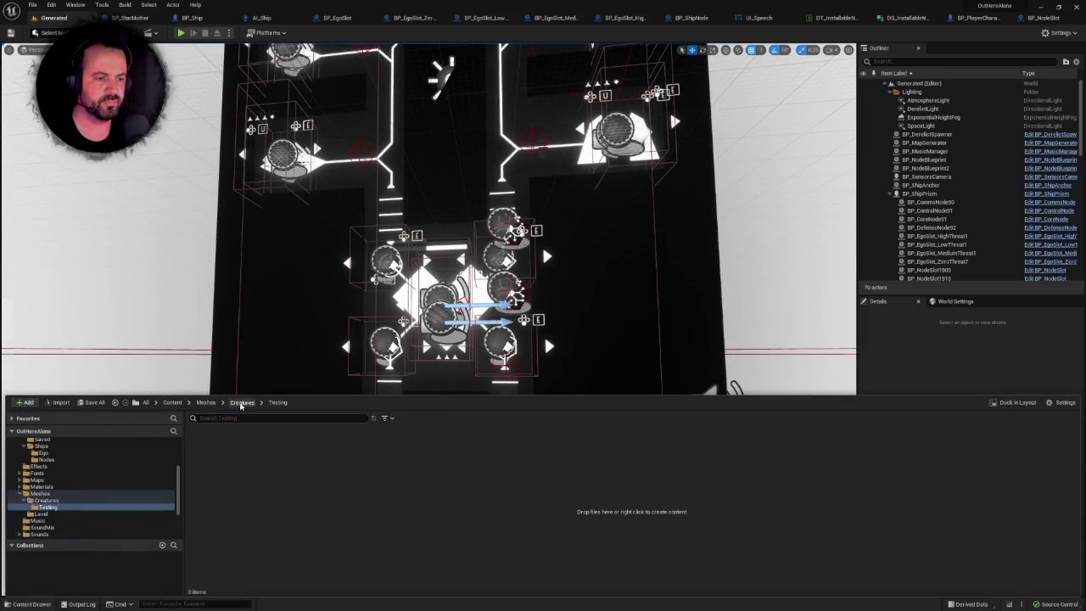
double_click(212, 453)
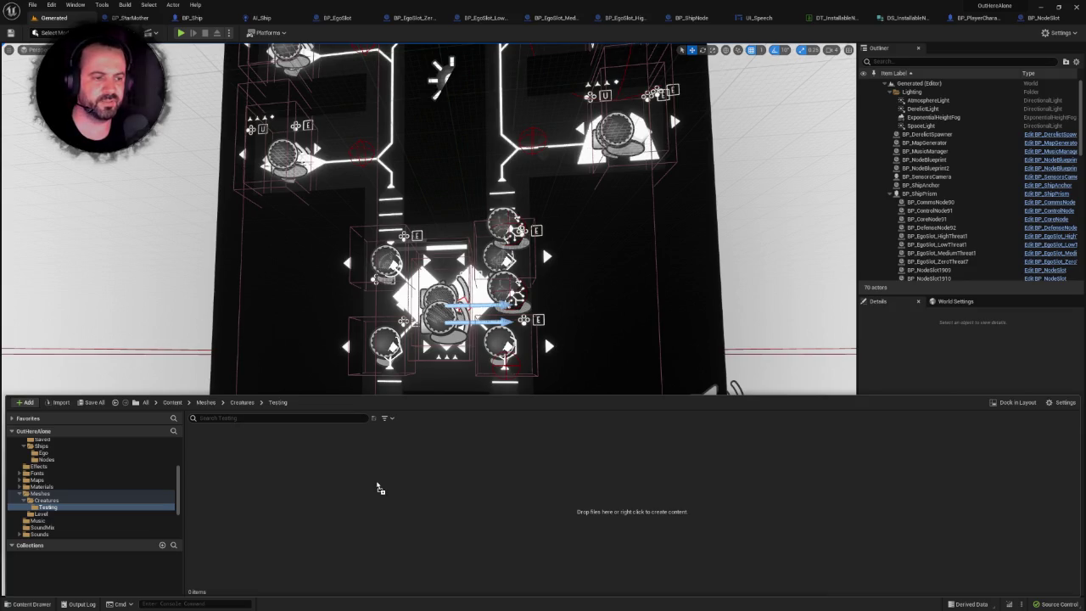
Import the test_new1 FBX with Import All, bringing in mesh, skeleton, animation and physics asset.
drag(377, 488, 377, 489)
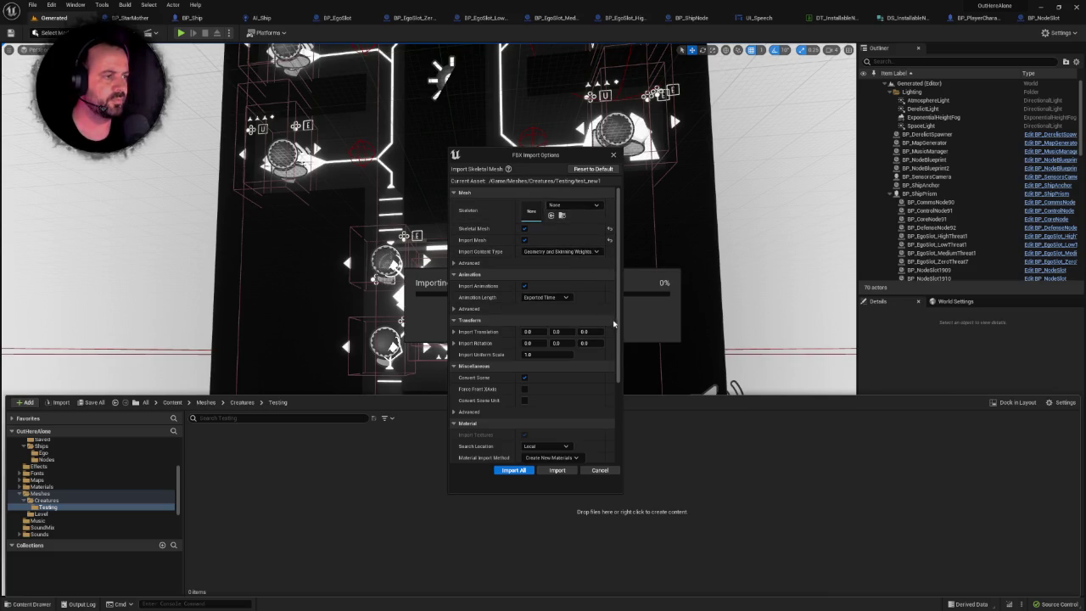
click(584, 207)
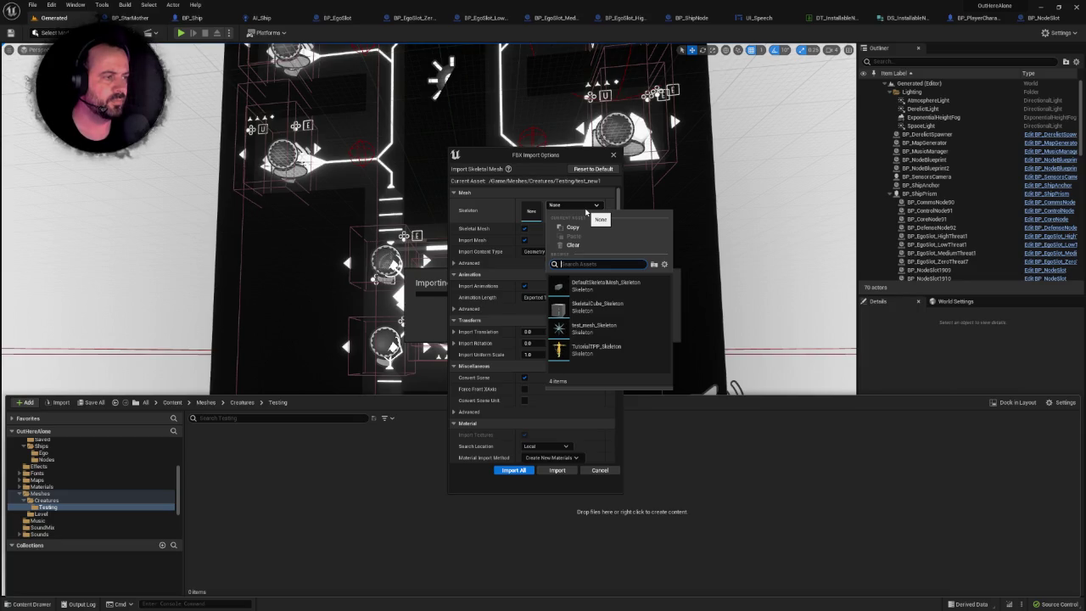
click(584, 211)
scroll(594, 356, down, 3)
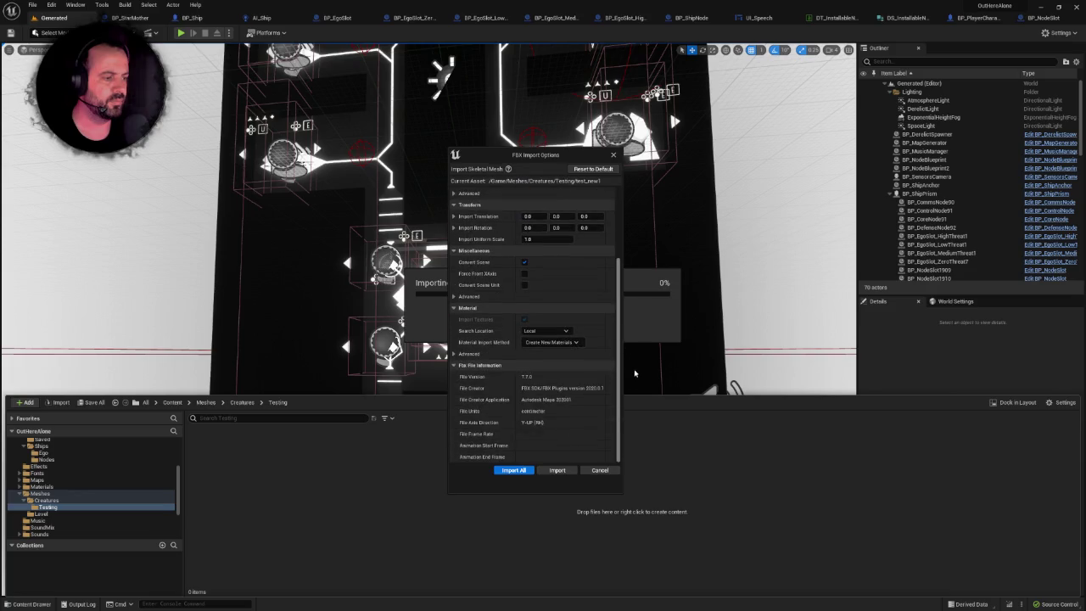
click(514, 470)
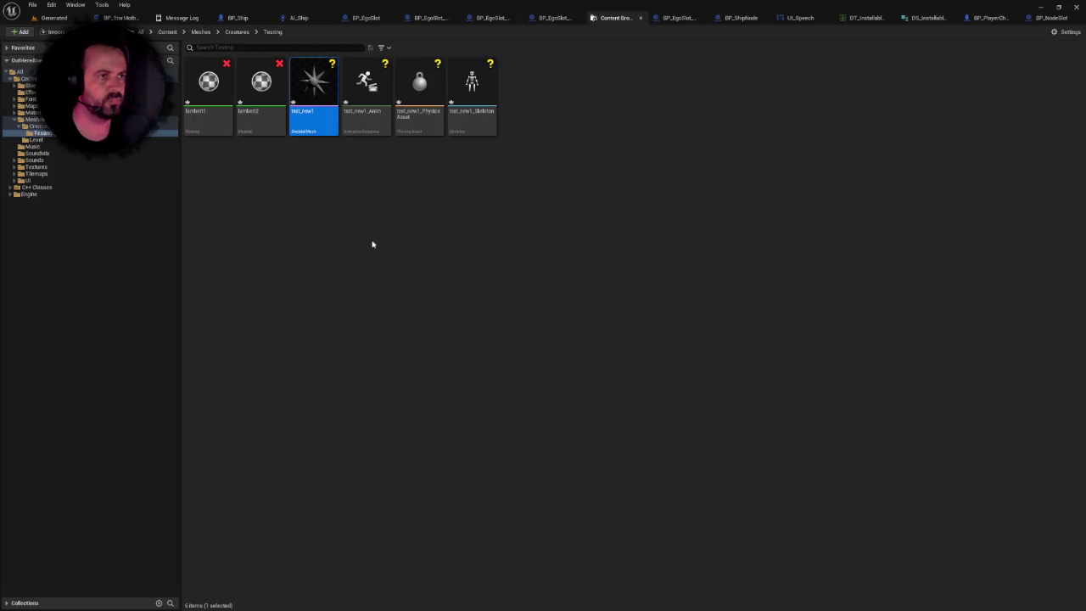
Open test_new1_Anim from the Testing folder in the animation editor.
click(372, 244)
mouse_move(374, 103)
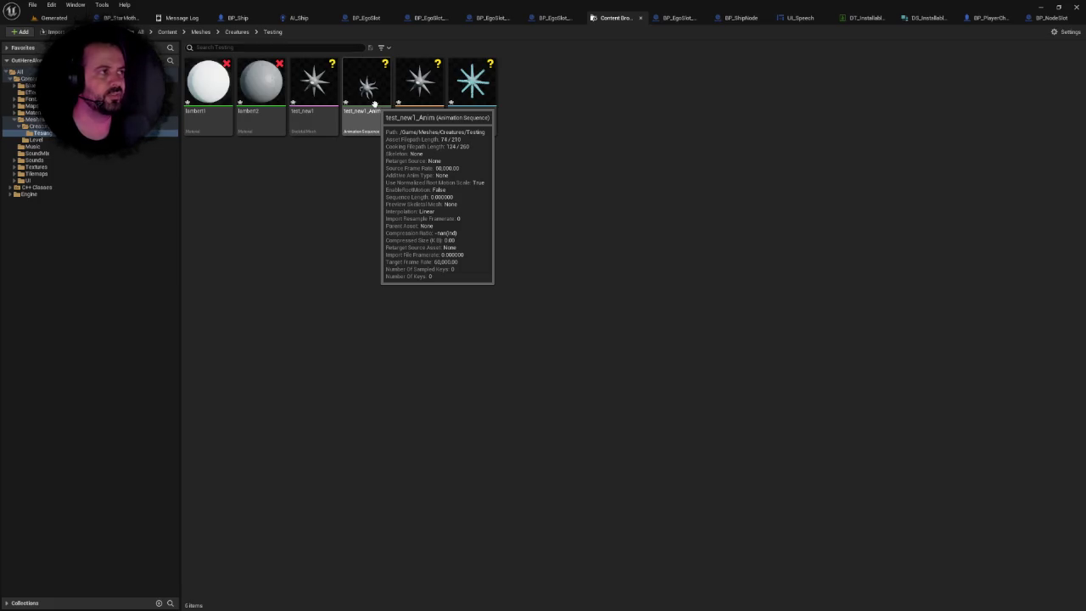
double_click(374, 103)
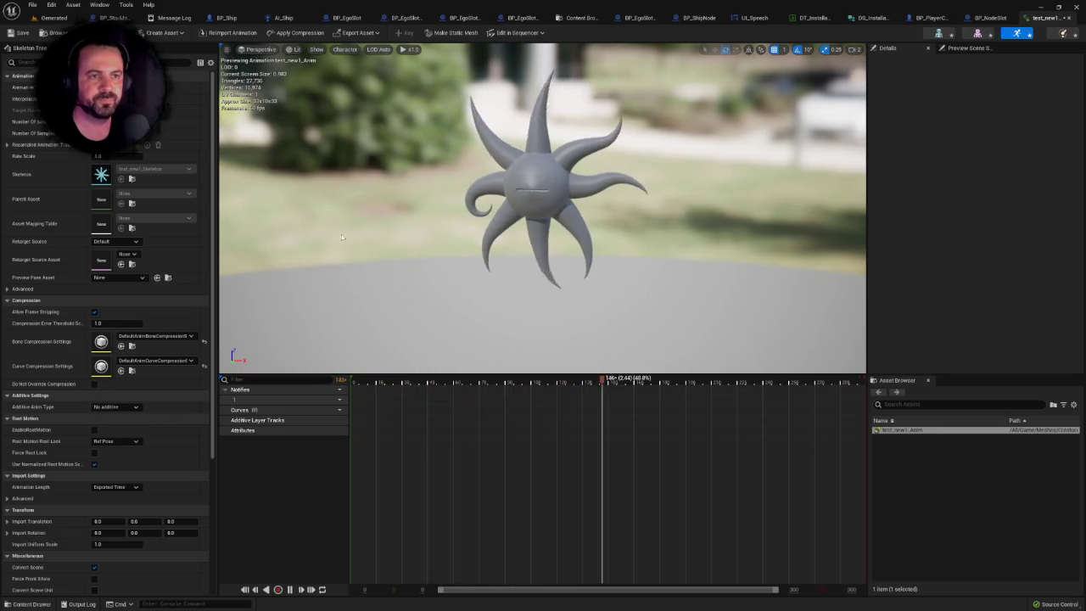
Set the Rate Scale to 2 and scrub the timeline from the first frame.
click(110, 156)
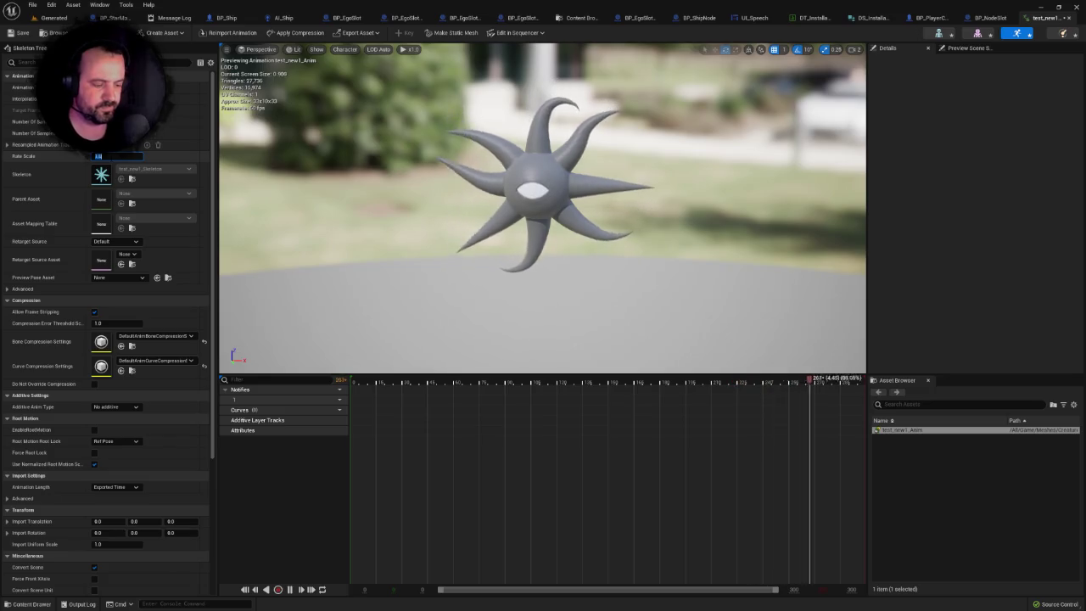
text(2)
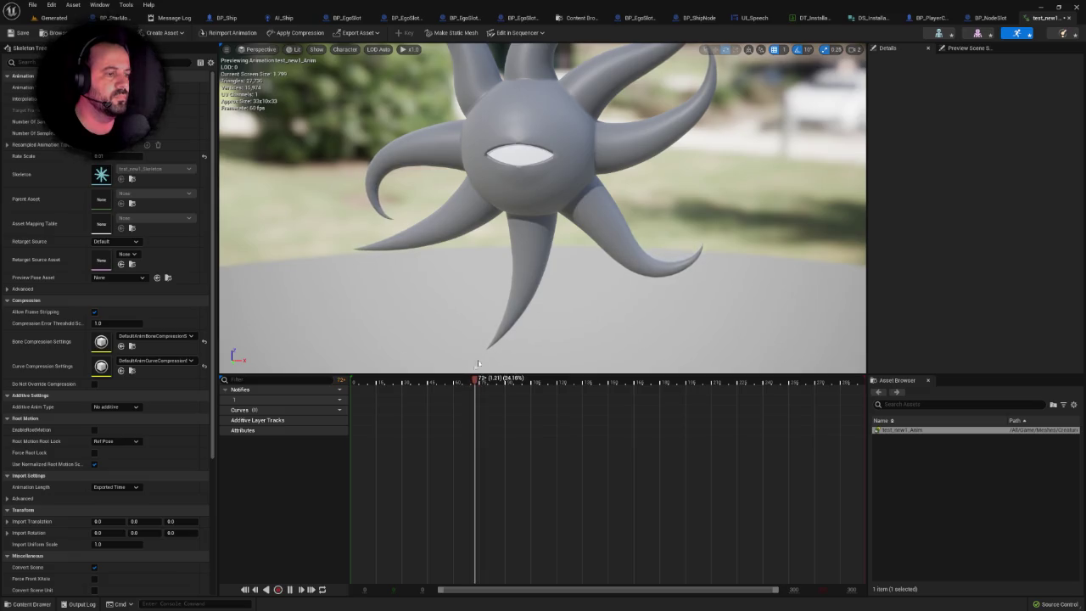
click(353, 382)
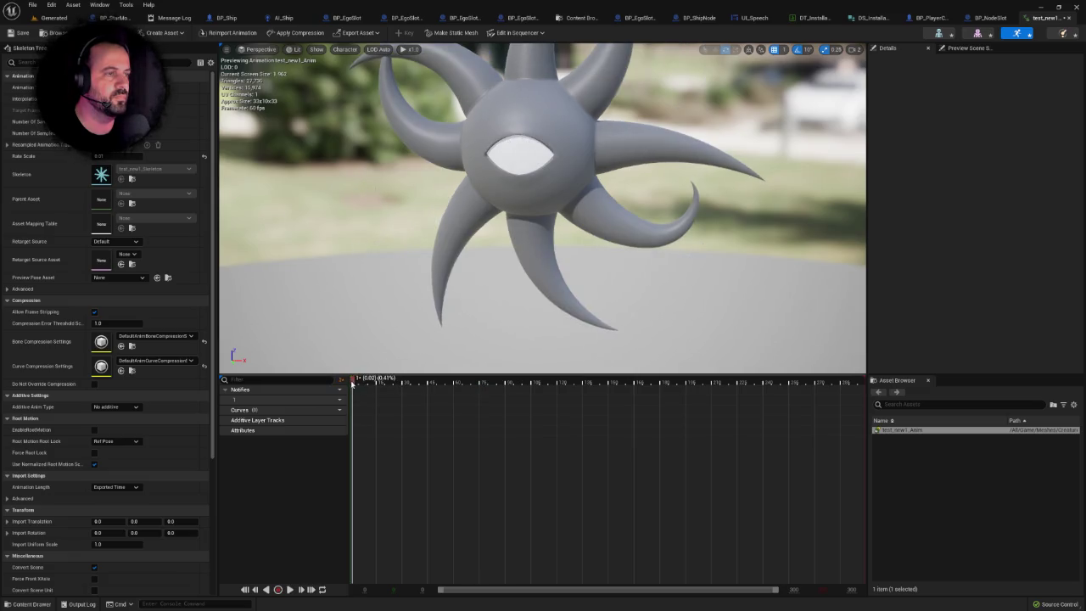
mouse_move(358, 384)
mouse_down()
mouse_move(857, 384)
mouse_move(329, 380)
mouse_move(501, 380)
mouse_up()
Bring the preview camera close to the creature and return the playhead to the start.
scroll(567, 309, down, 5)
mouse_move(567, 307)
mouse_down()
mouse_move(567, 288)
mouse_move(550, 278)
mouse_up()
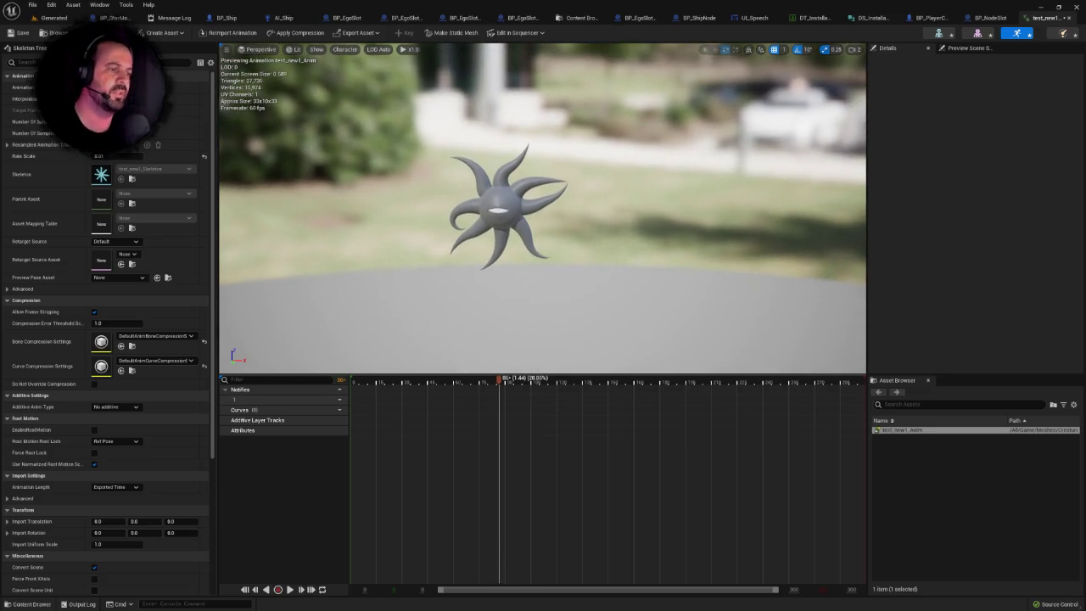
drag(543, 212, 509, 202)
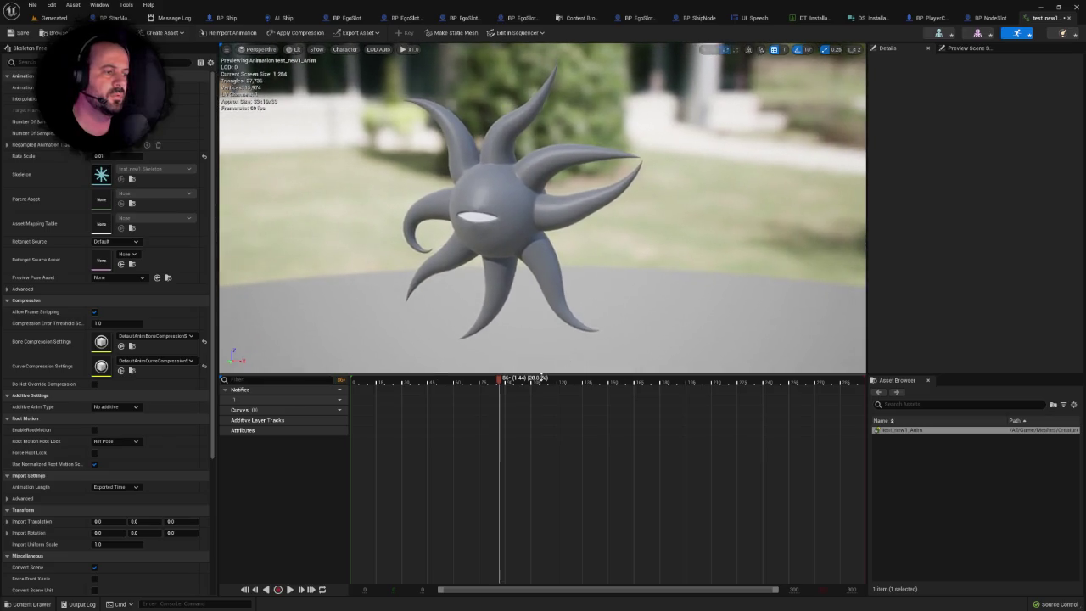
mouse_move(502, 380)
mouse_down()
mouse_move(293, 386)
mouse_move(859, 404)
mouse_move(359, 400)
mouse_move(798, 402)
mouse_move(381, 409)
mouse_move(863, 395)
mouse_move(436, 417)
mouse_move(882, 398)
mouse_move(324, 412)
mouse_move(611, 403)
mouse_move(379, 402)
mouse_move(260, 388)
mouse_up()
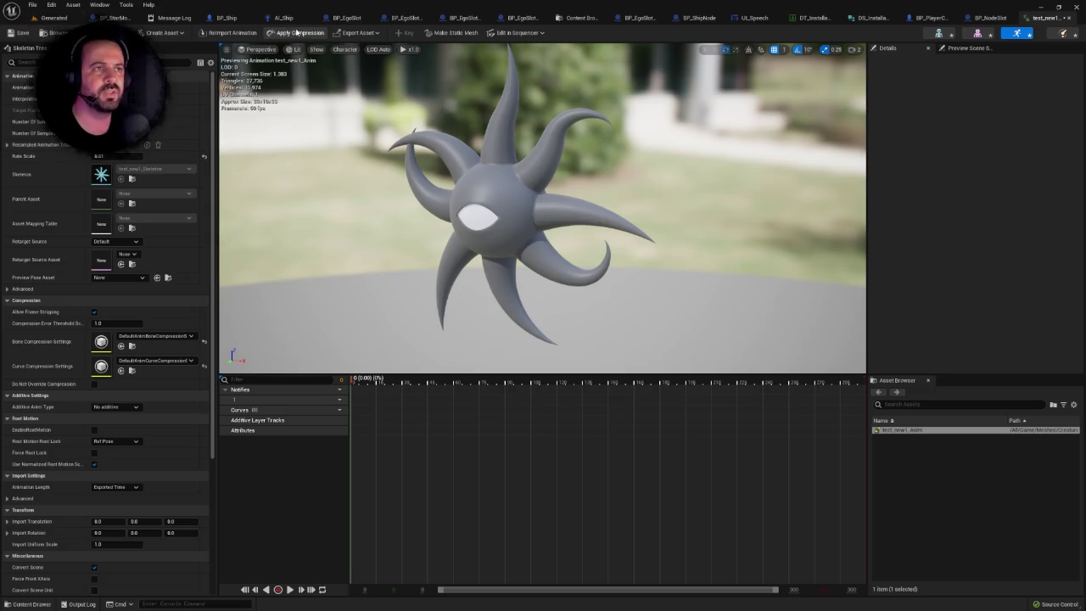
Close the BP_Ship, AI_Ship, EgoSlot, UI_Speech and message log tabs, back on the Generated level.
click(228, 18)
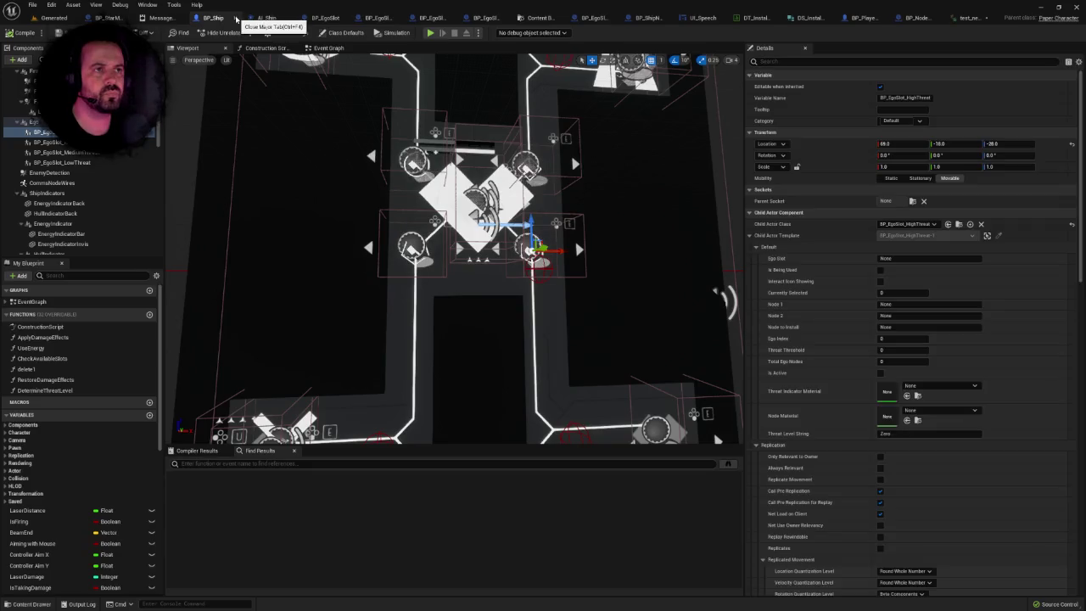
click(237, 18)
click(268, 19)
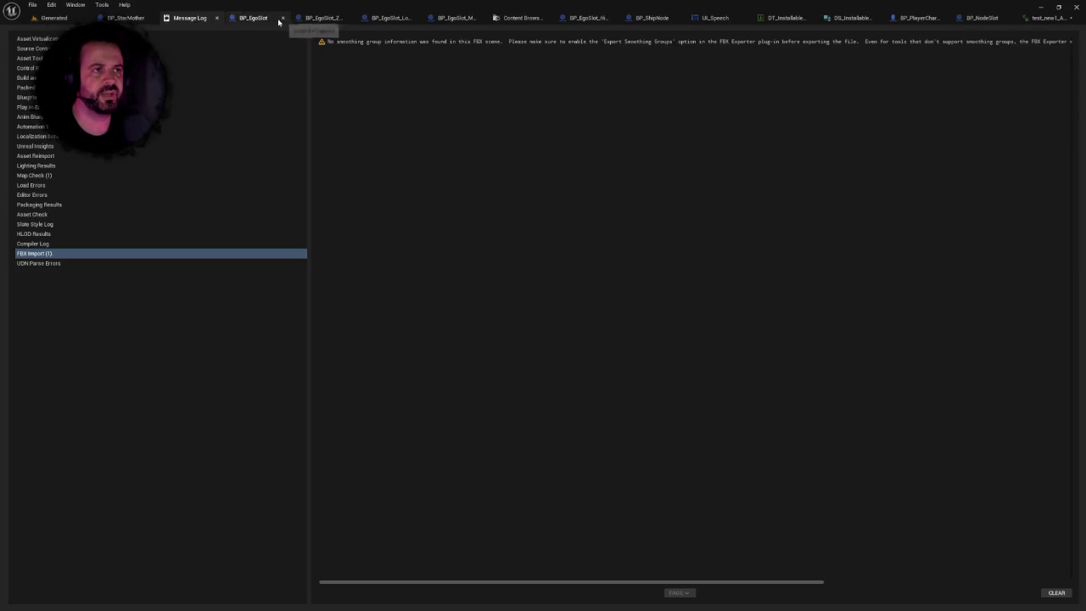
click(285, 19)
click(296, 20)
click(319, 18)
click(344, 17)
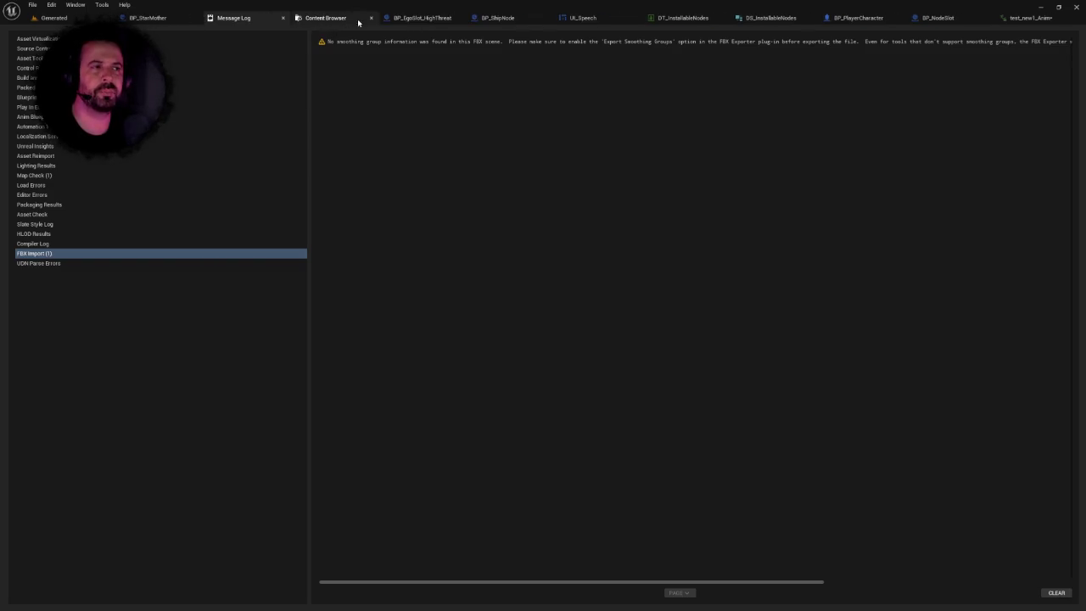
click(371, 18)
click(378, 17)
click(379, 18)
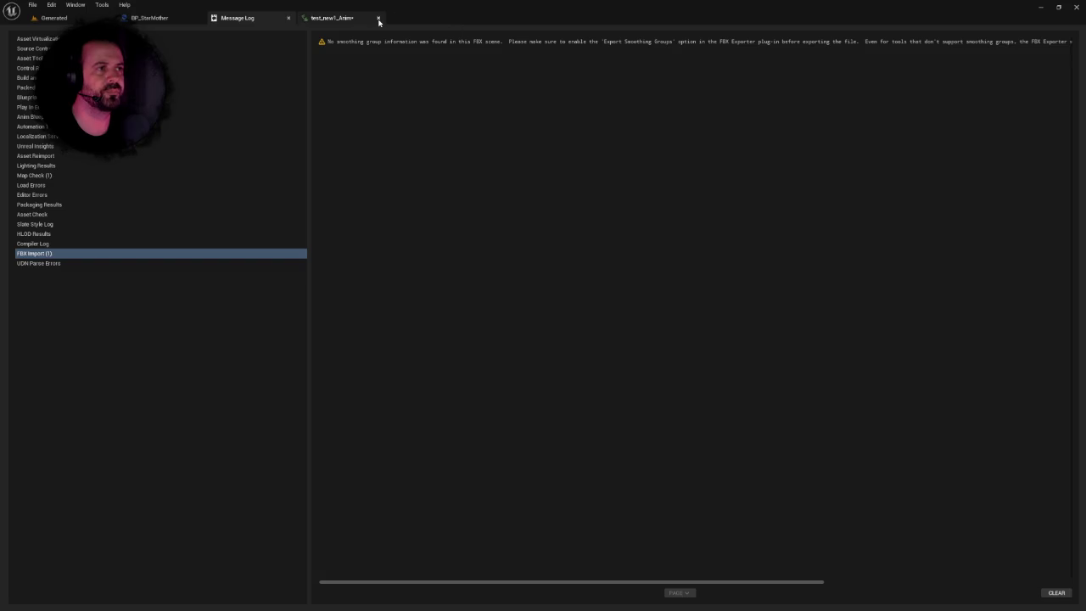
click(290, 18)
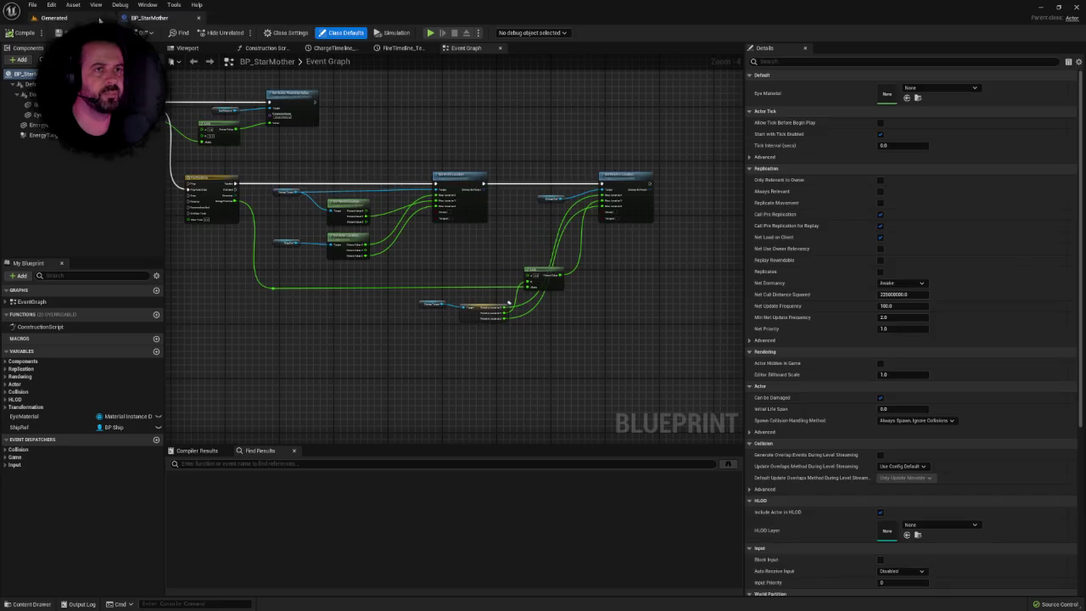
click(96, 19)
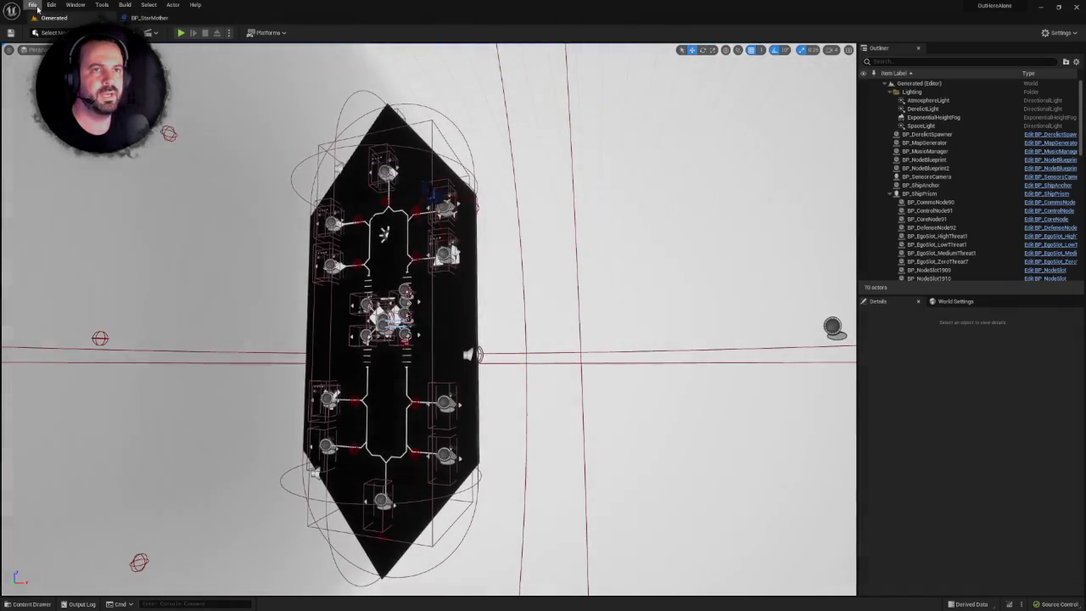
Open the LevelBossMother level via File > Open Level, saving the unsaved test assets.
click(32, 4)
click(59, 40)
double_click(449, 298)
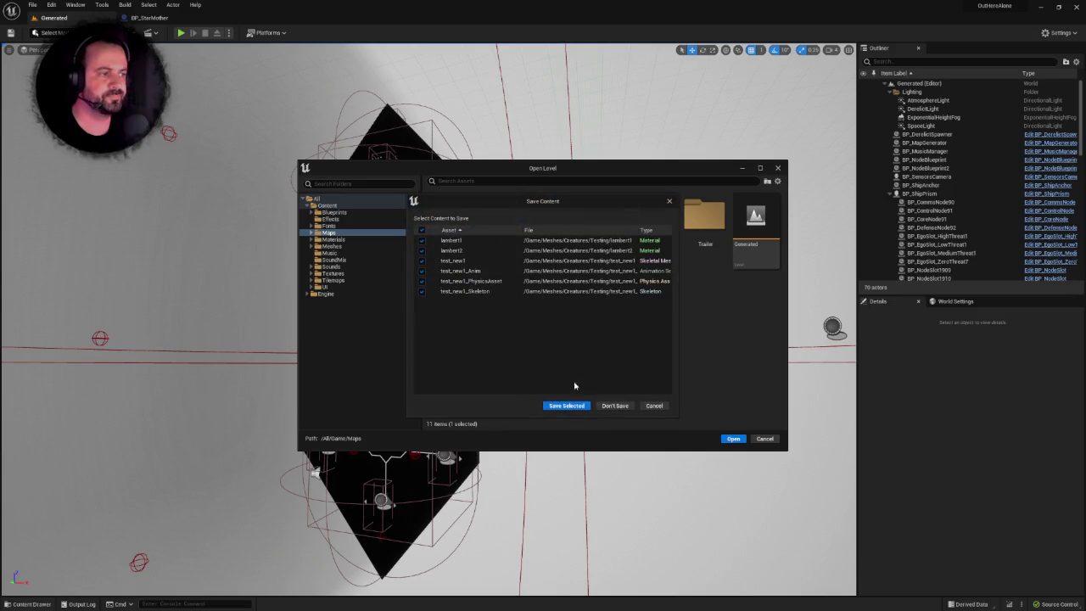
click(569, 405)
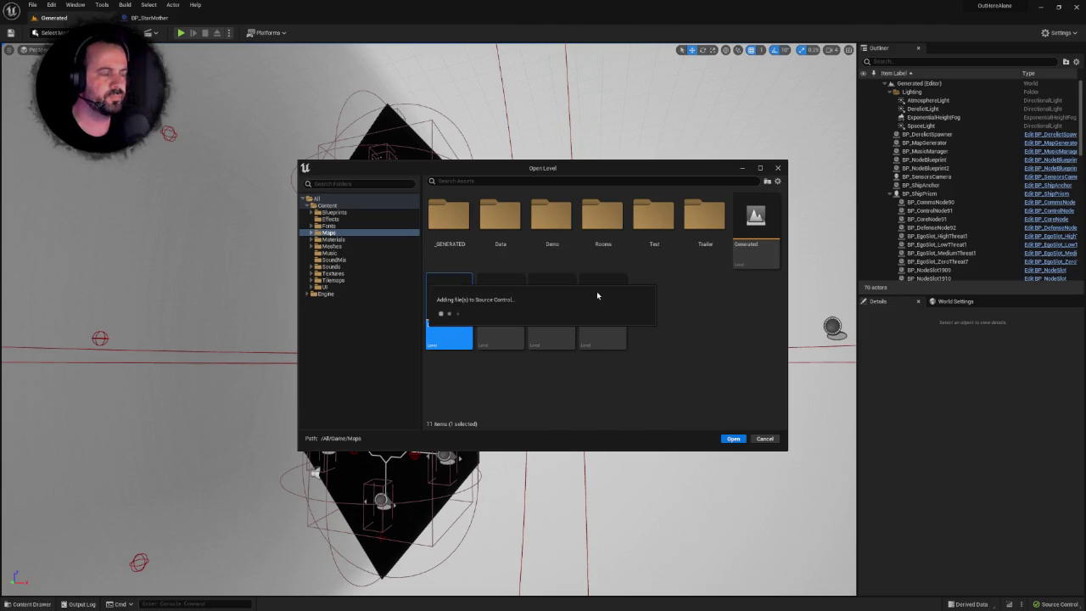
key(Escape)
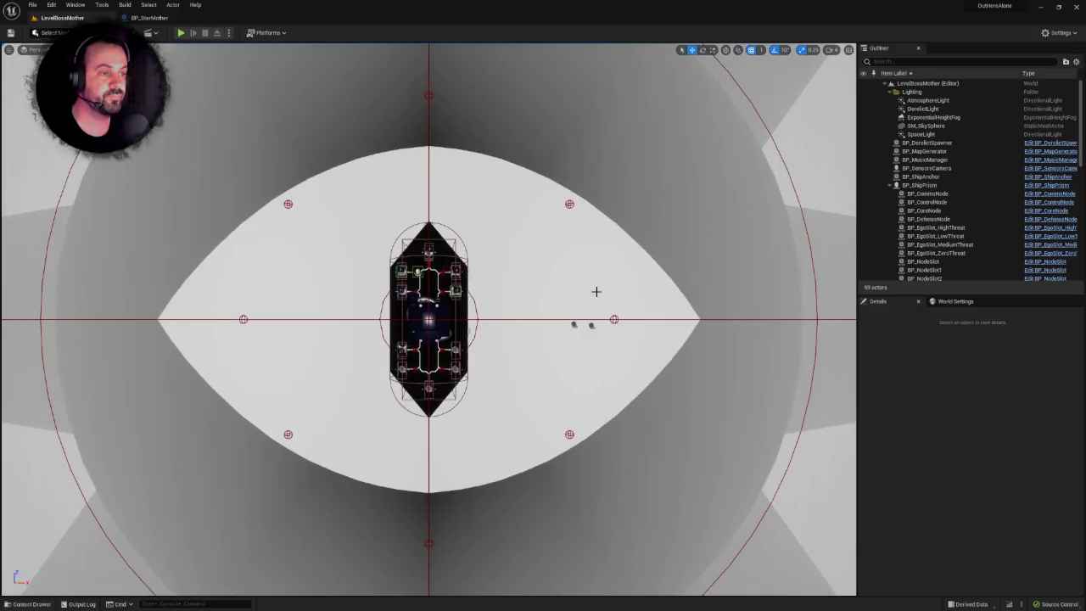
Bring up the BP_StarMother blueprint's 3D preview of the star.
scroll(596, 291, up, 5)
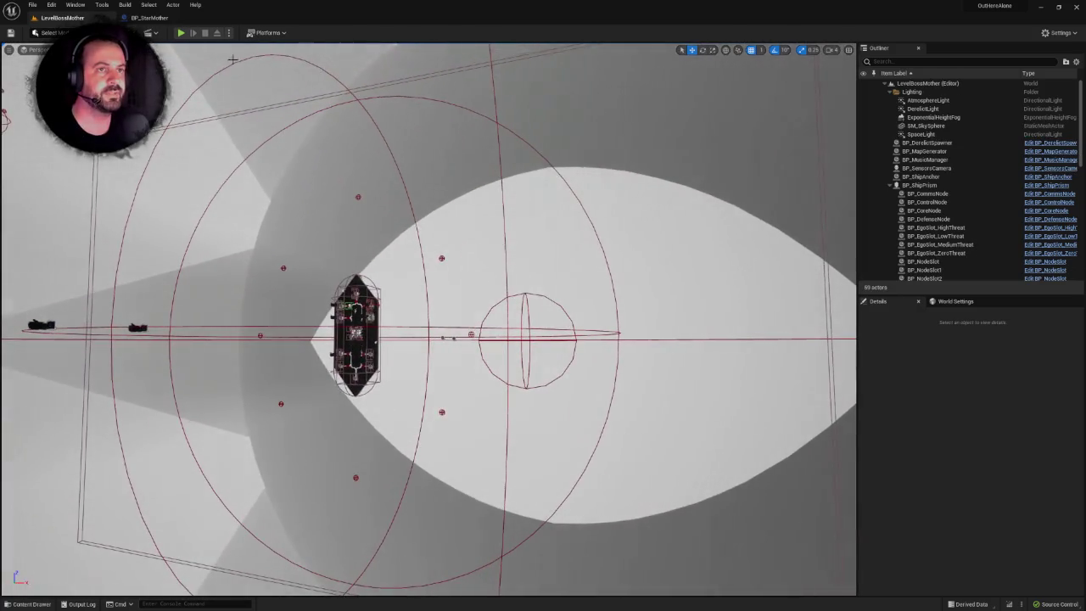
click(161, 17)
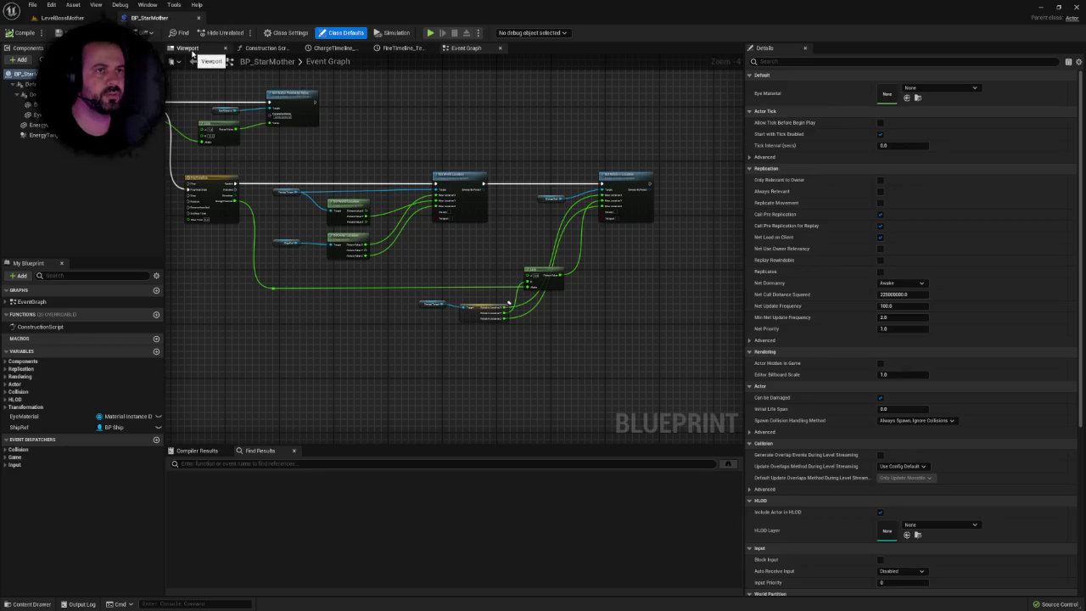
click(191, 49)
click(81, 18)
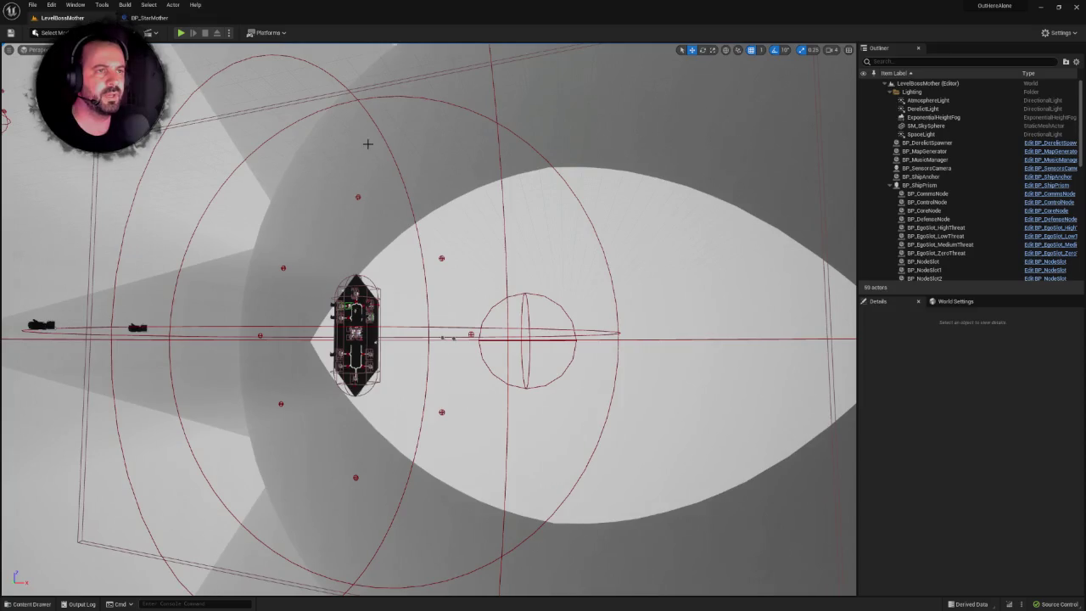
click(148, 18)
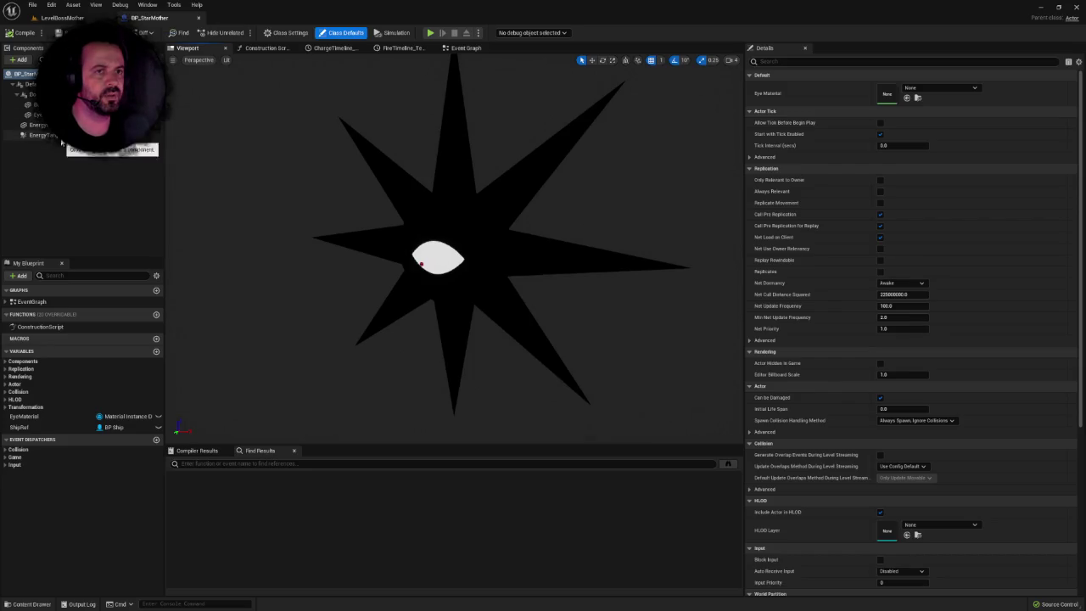
Inspect StarMother's eye mesh with M_Glow and its body mesh, then open the Content Drawer.
click(34, 104)
click(34, 114)
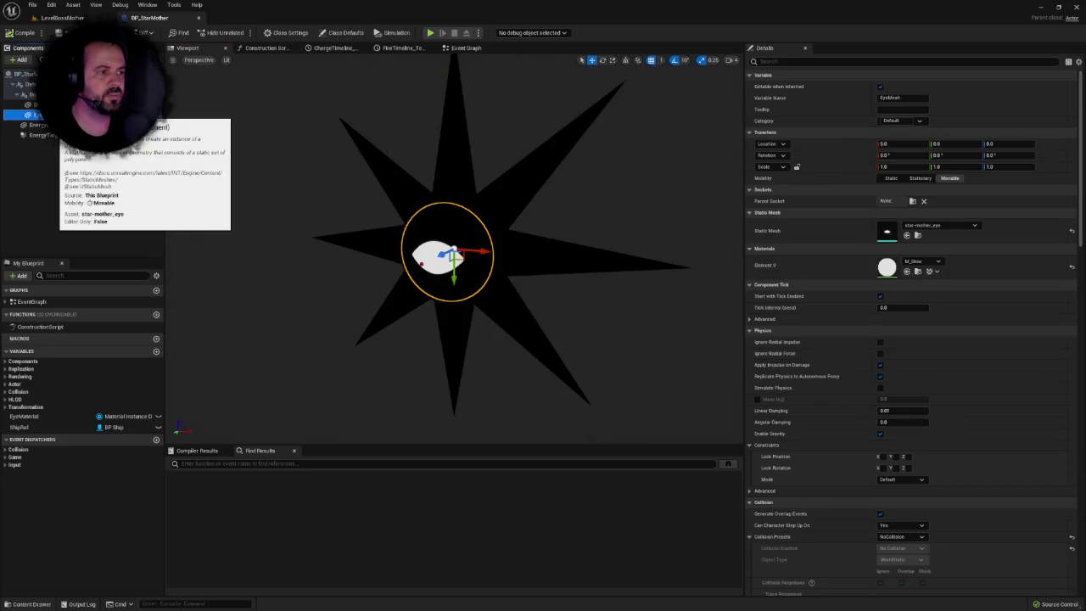
click(34, 105)
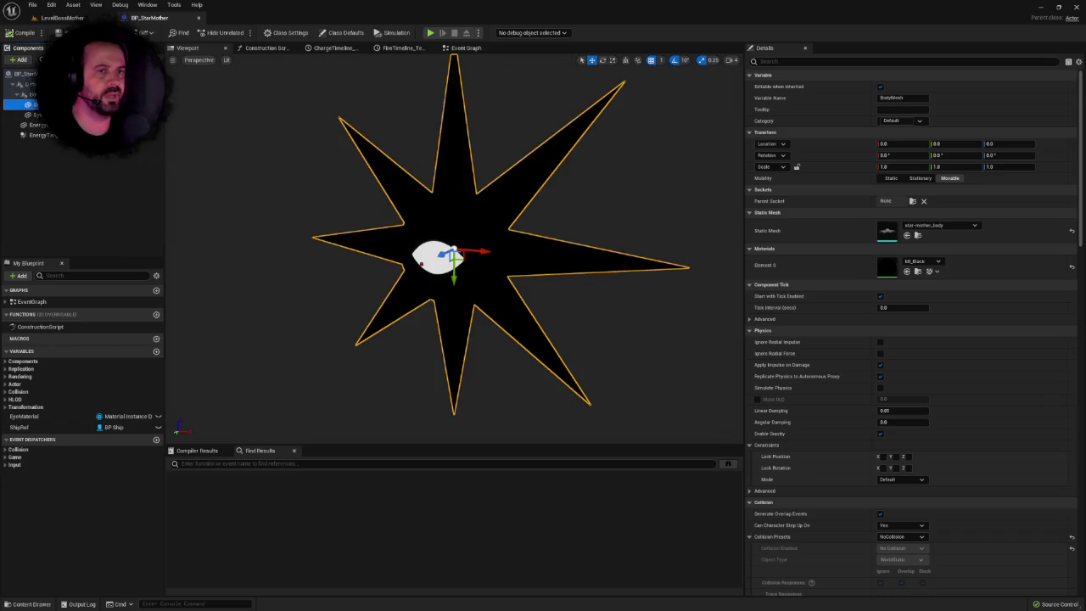
click(34, 115)
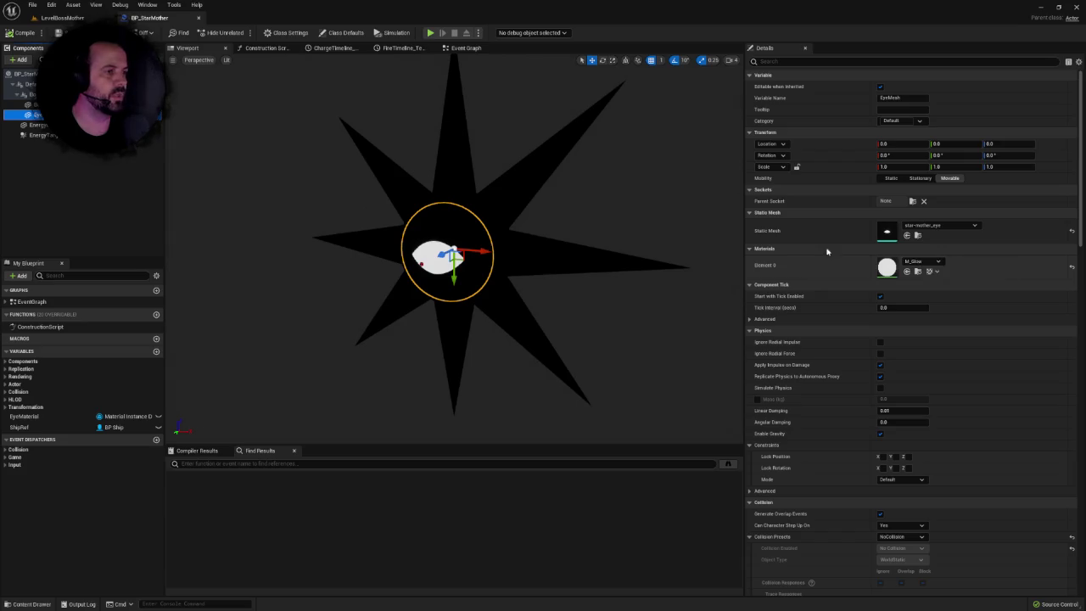
click(94, 18)
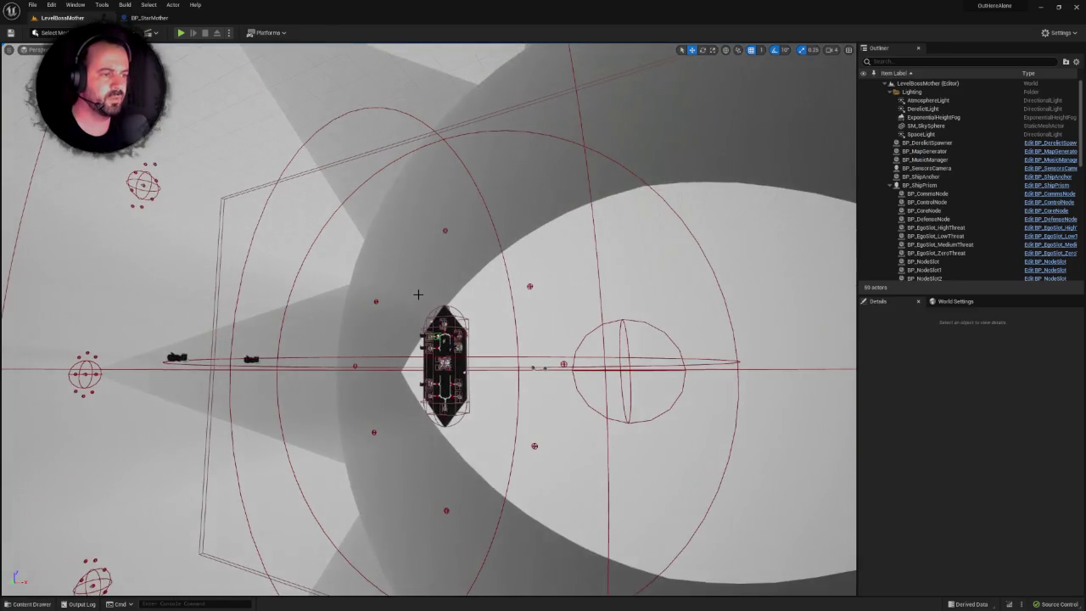
click(31, 604)
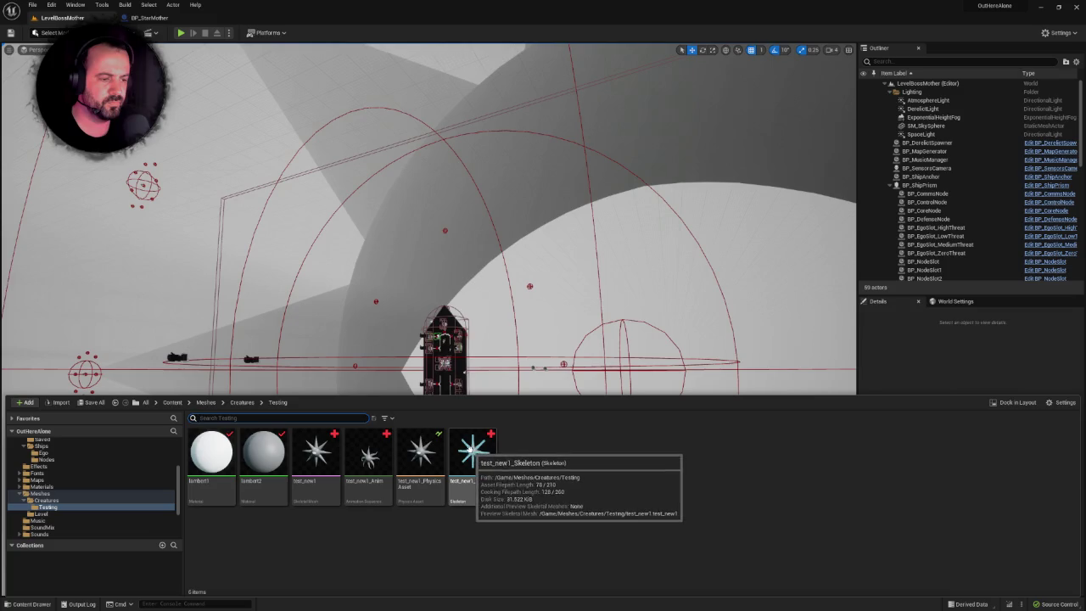
Browse to Creatures > Testing, inspect the lambert2 material, then close its editor.
click(241, 403)
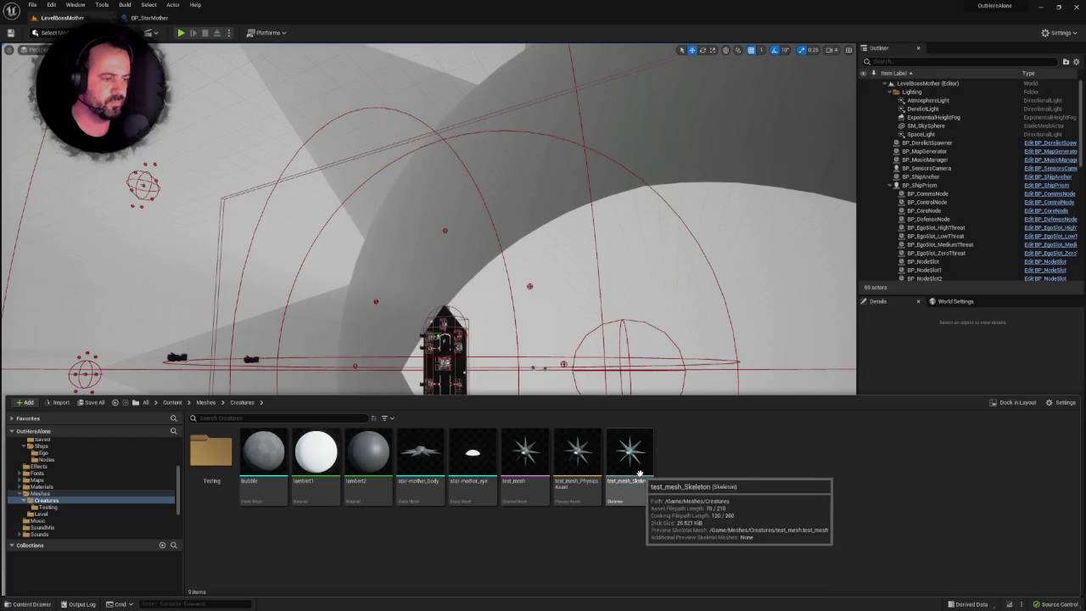
double_click(211, 452)
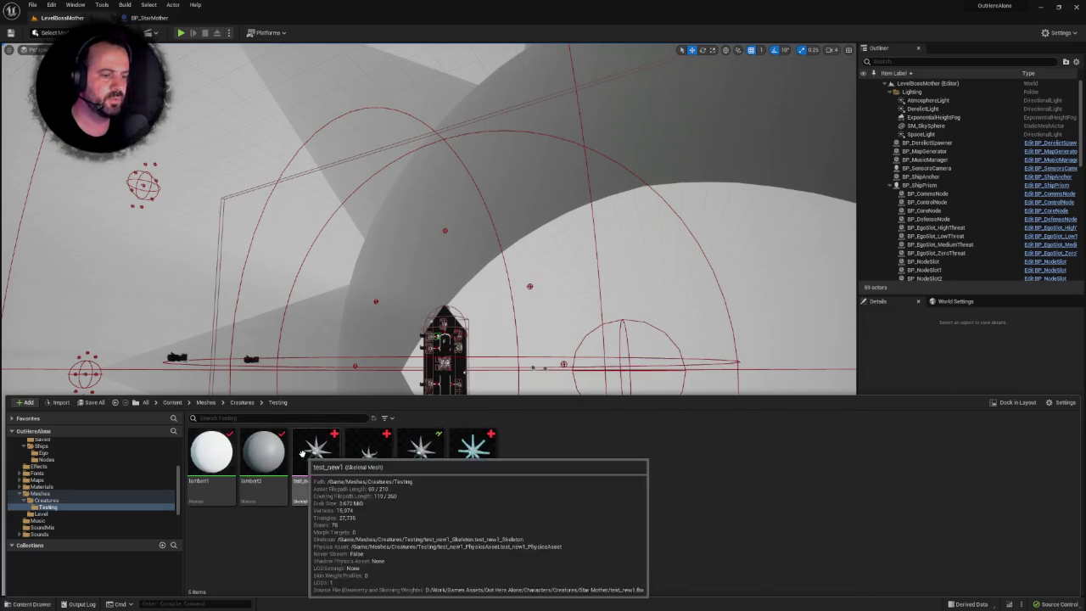
double_click(264, 452)
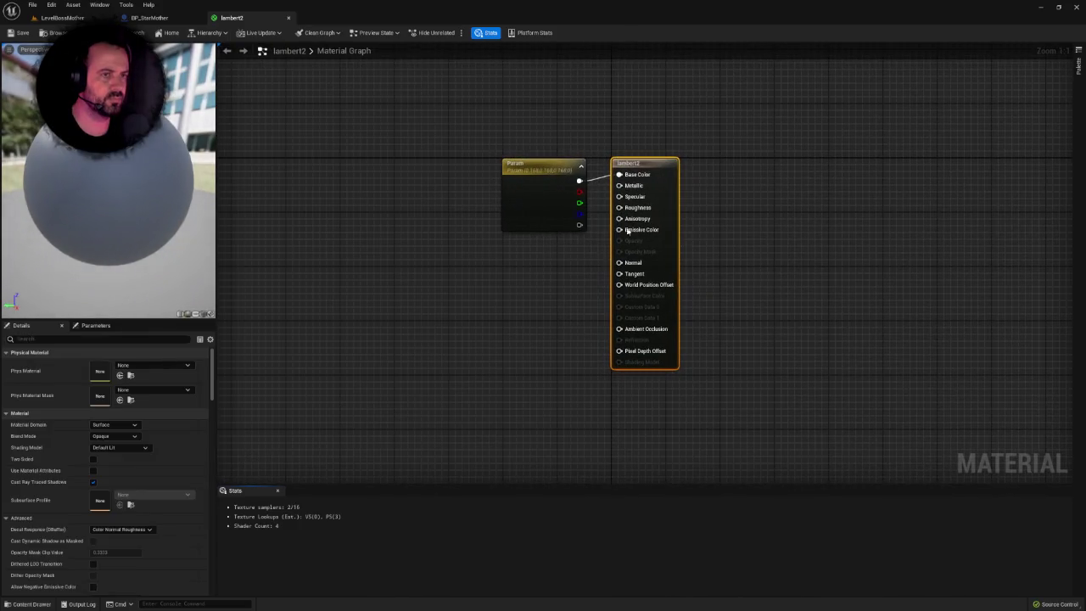
click(170, 17)
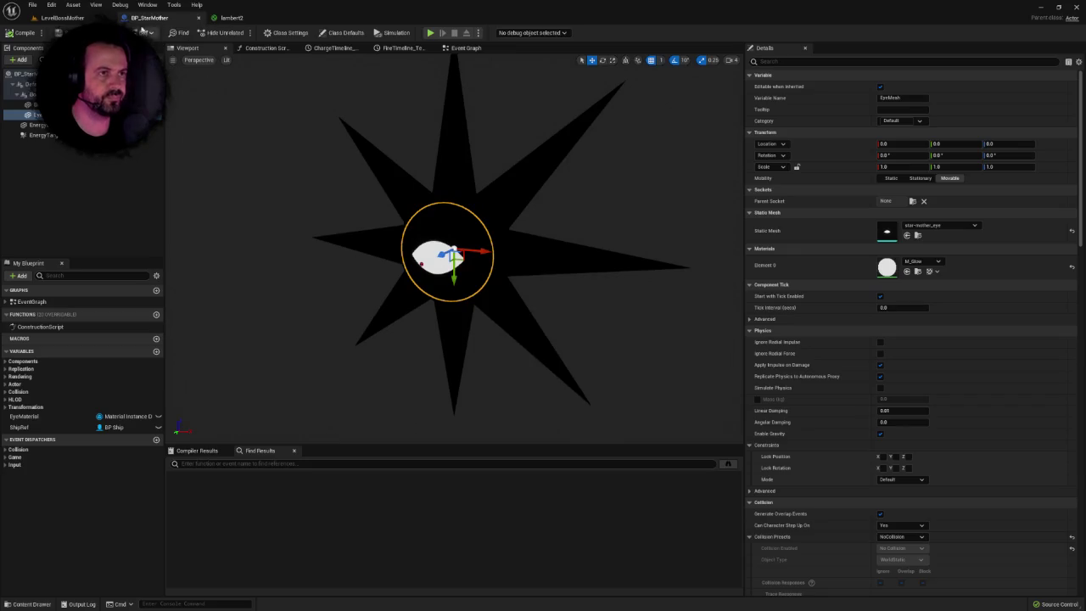
click(231, 17)
click(288, 19)
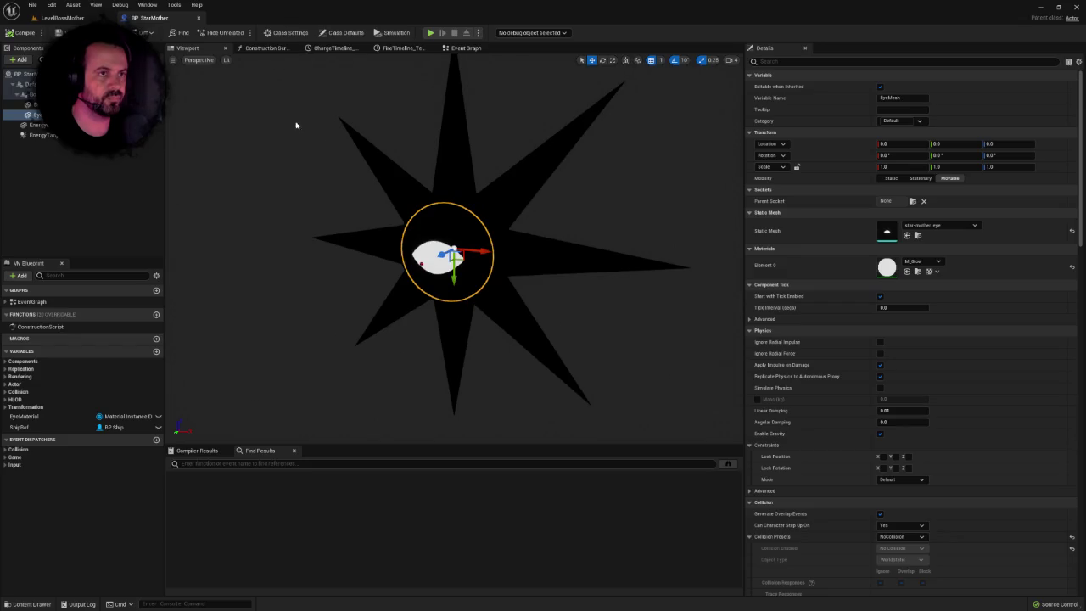
From the LevelBossMother level, open test_new1 from the Content Drawer in the Skeletal Mesh editor.
click(63, 17)
key(ctrl+space)
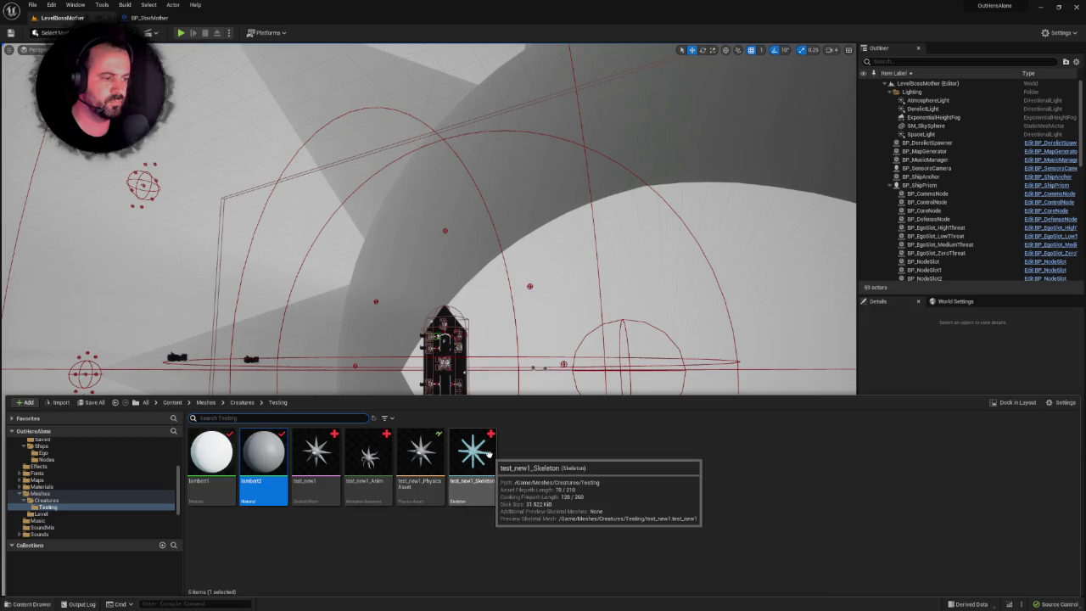
double_click(316, 453)
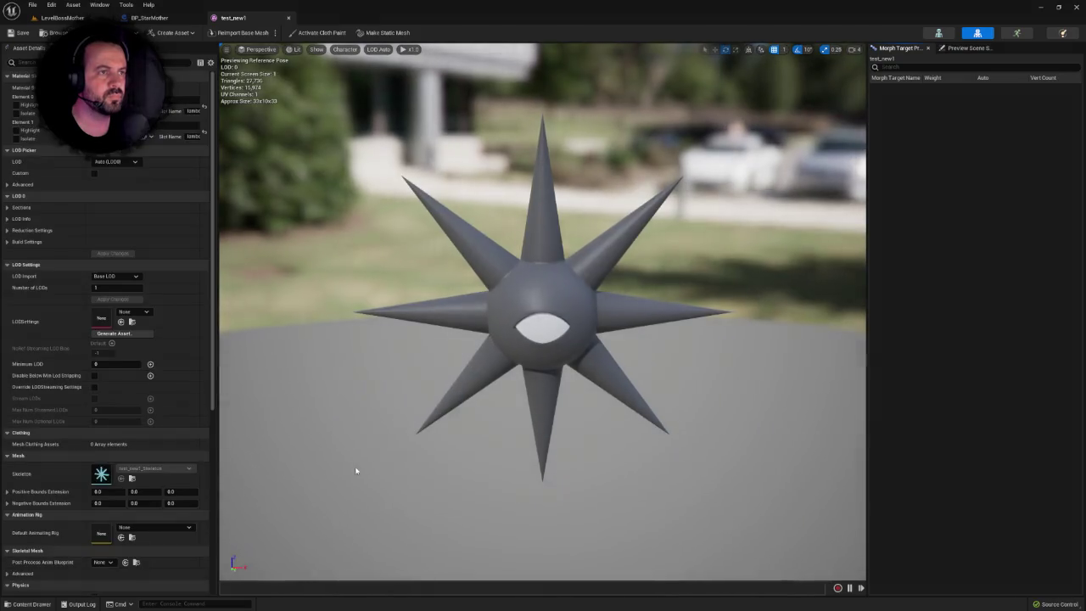
Assign a black MI_ material instance to the body slot, Element 0.
click(157, 97)
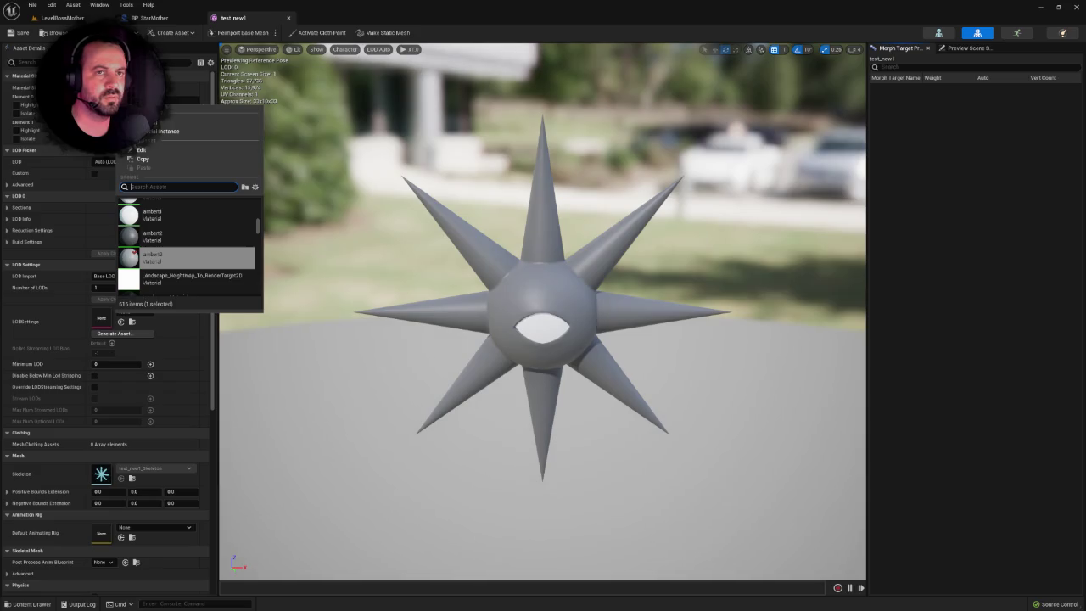
text(mi_b)
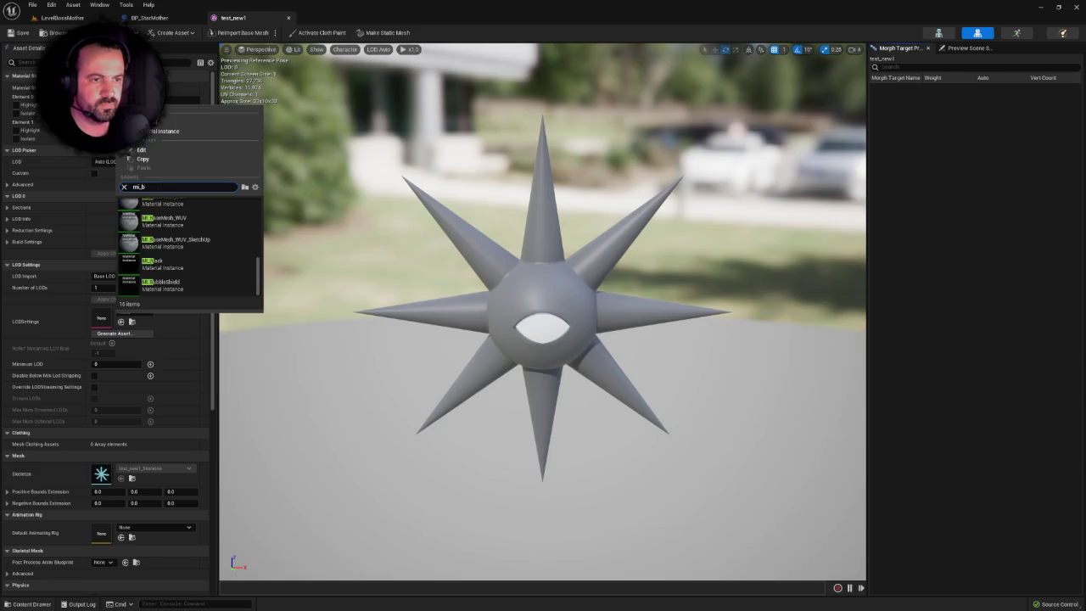
click(174, 265)
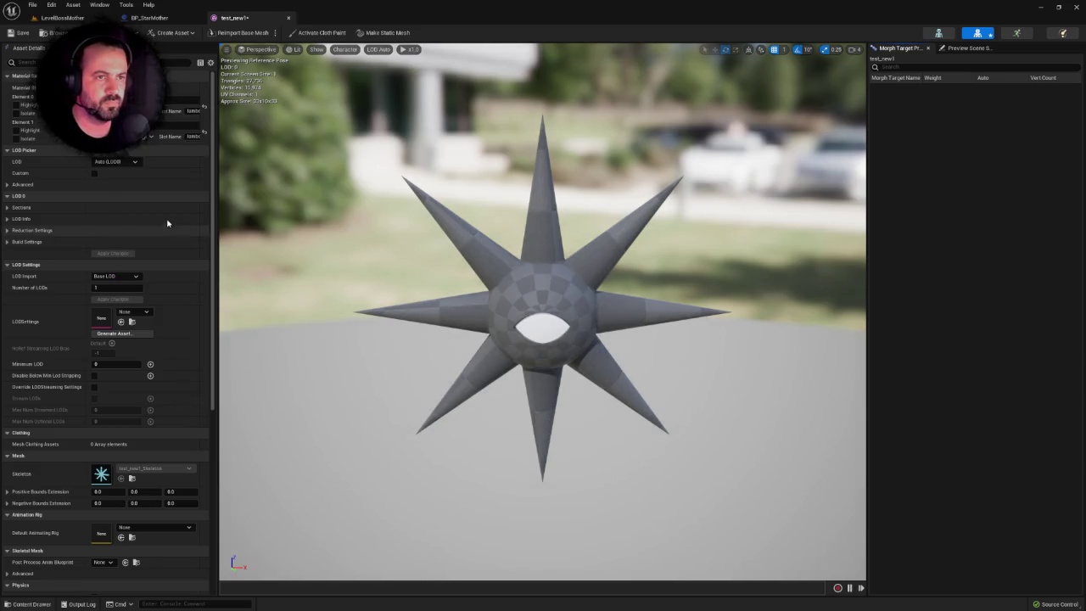
mouse_move(532, 300)
mouse_down()
mouse_move(653, 341)
mouse_move(586, 331)
mouse_up()
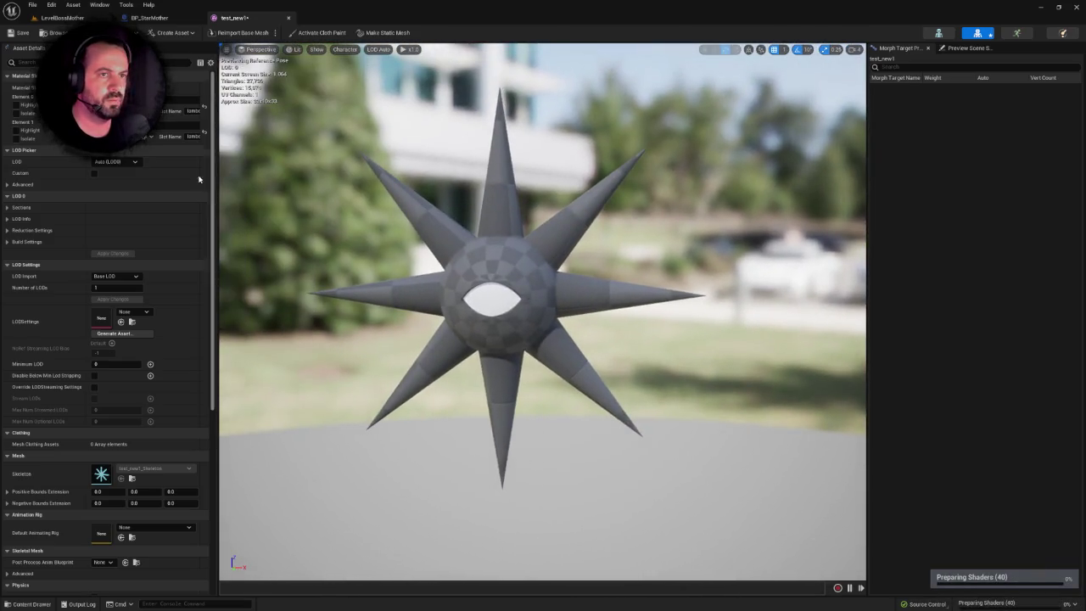
Assign M_Glow to the eye slot, Element 1, and save the mesh.
click(150, 129)
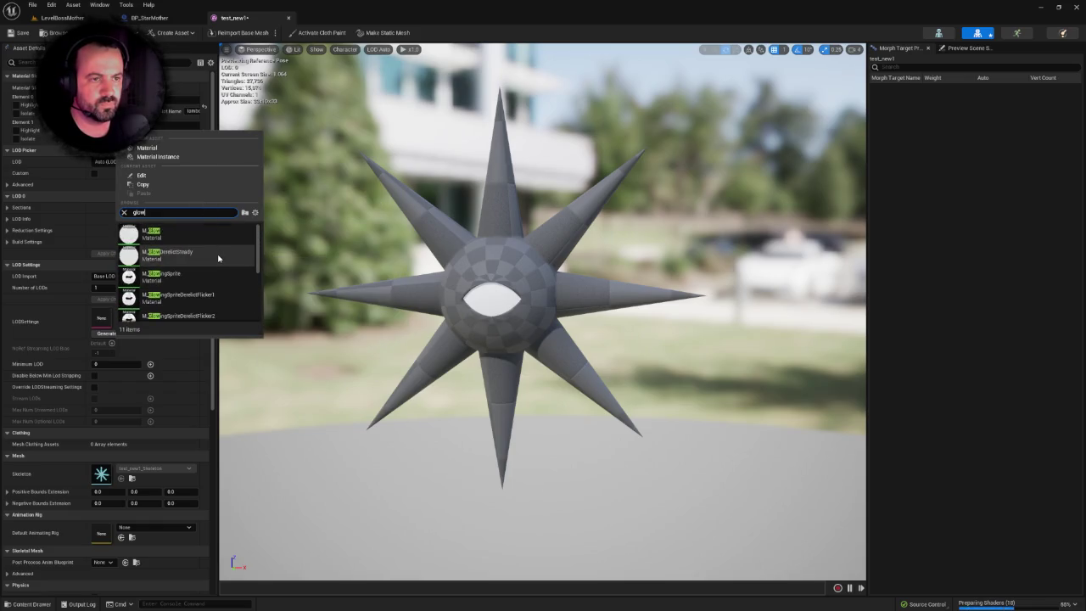
click(218, 257)
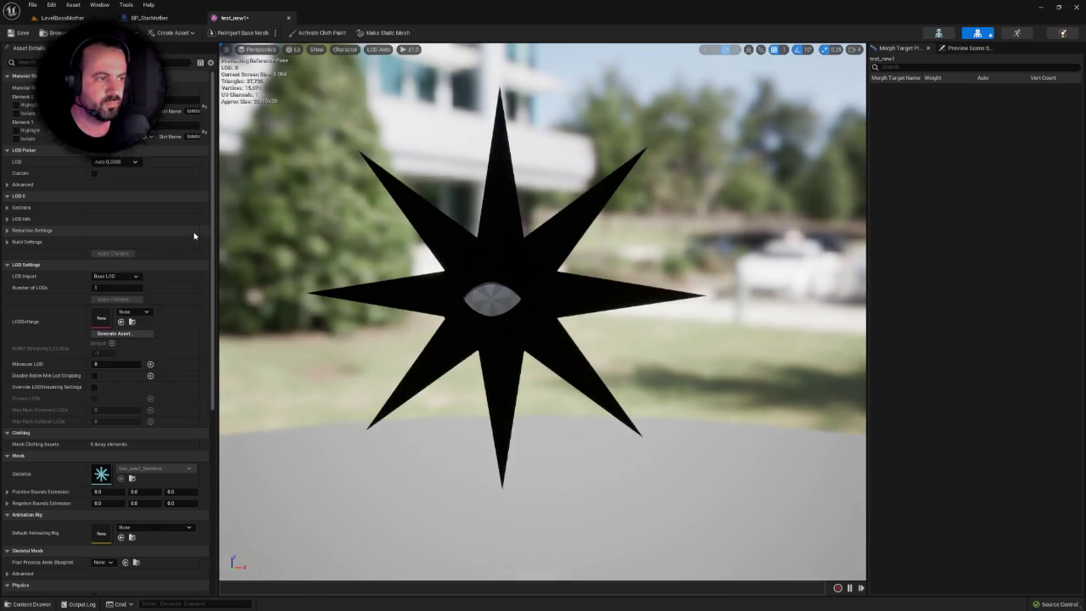
scroll(243, 250, down, 5)
scroll(242, 251, up, 10)
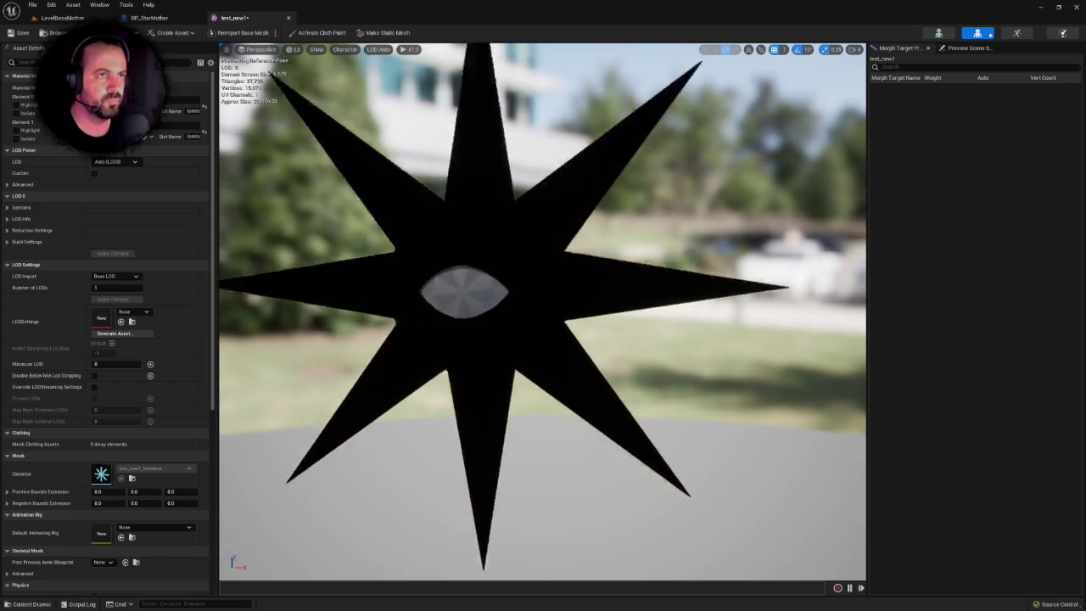
scroll(242, 250, down, 3)
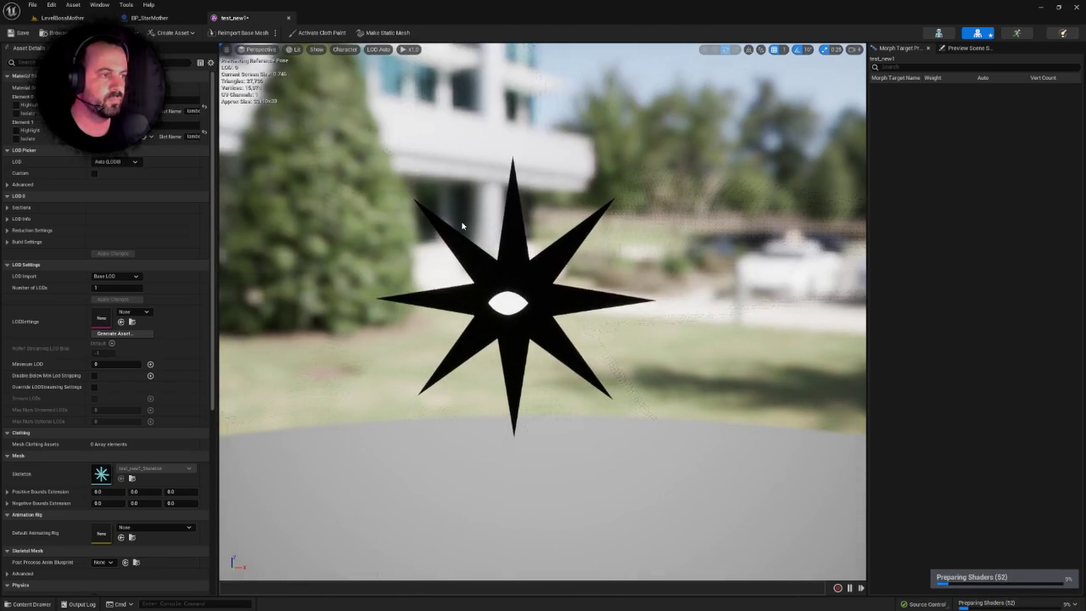
key(ctrl+s)
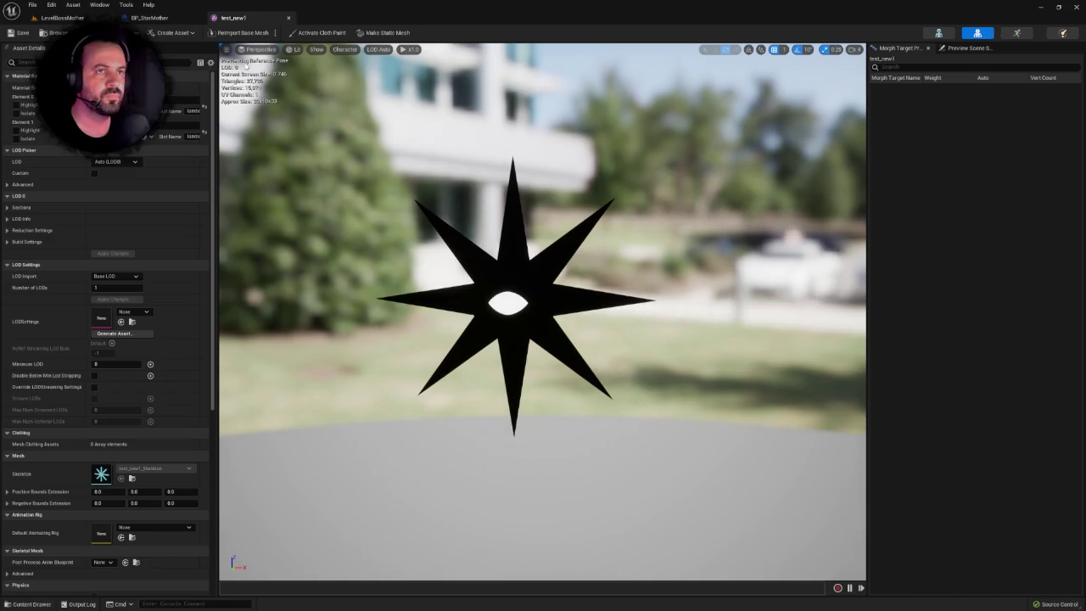
In BP_StarMother, add a Skeletal Mesh component under BodyContainer using test_new1 as its mesh.
click(149, 17)
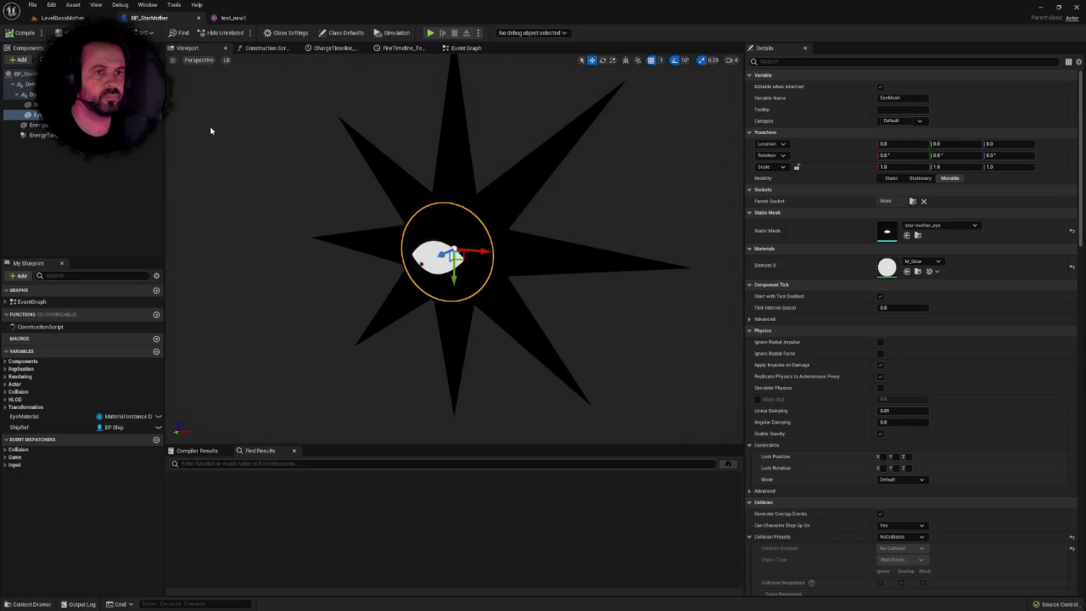
click(32, 94)
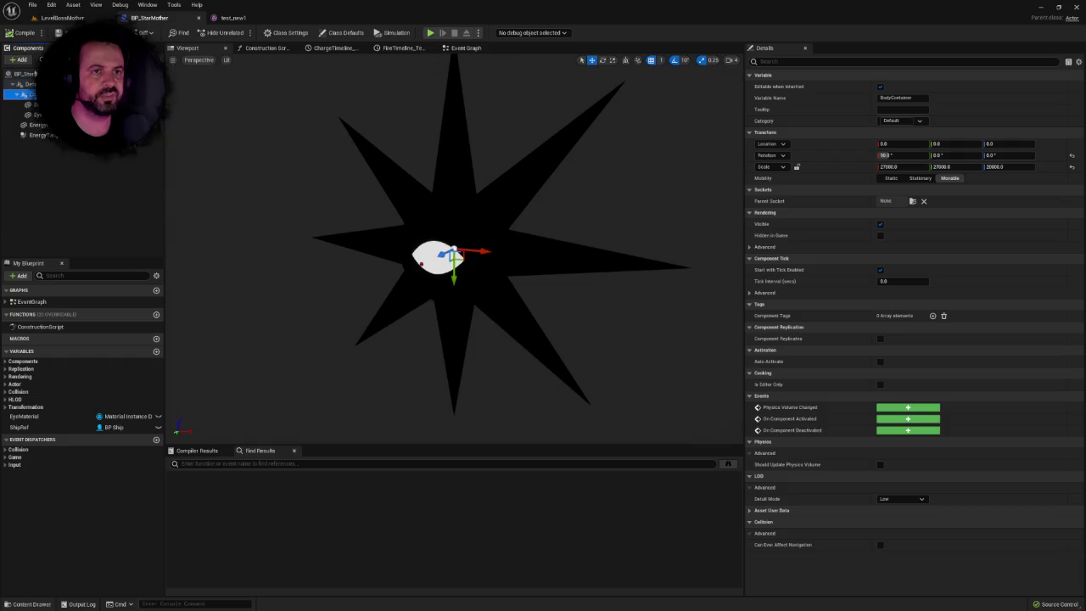
click(36, 114)
click(32, 94)
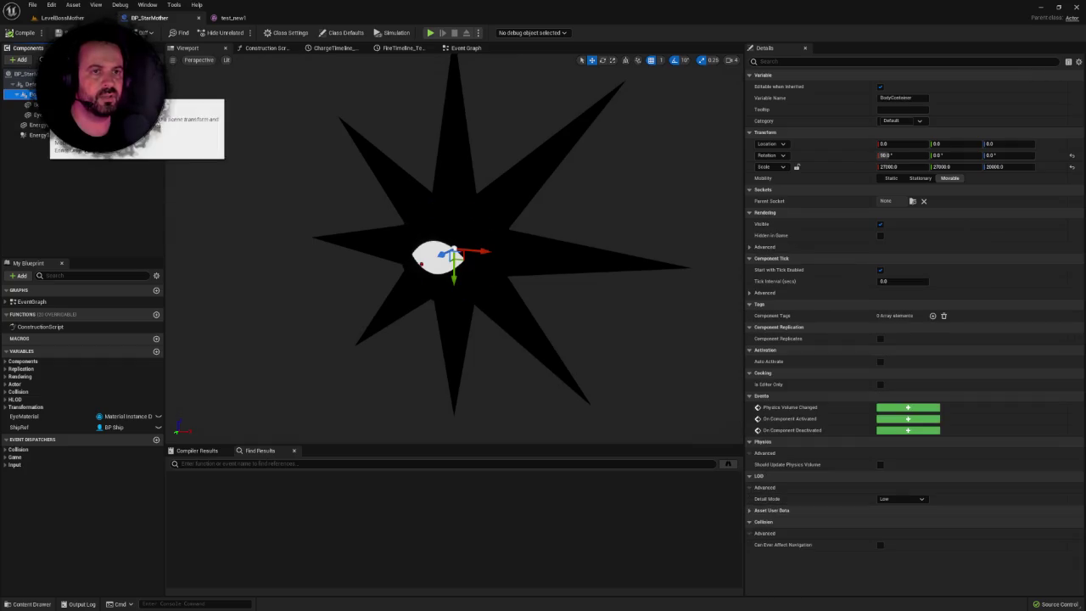
click(18, 59)
text(mesh)
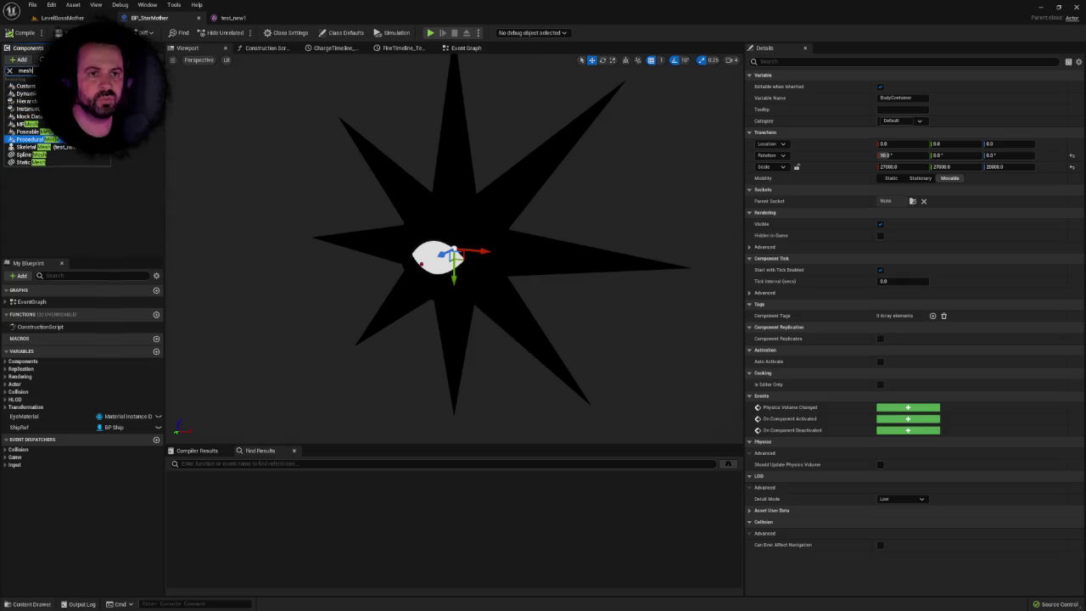
click(60, 149)
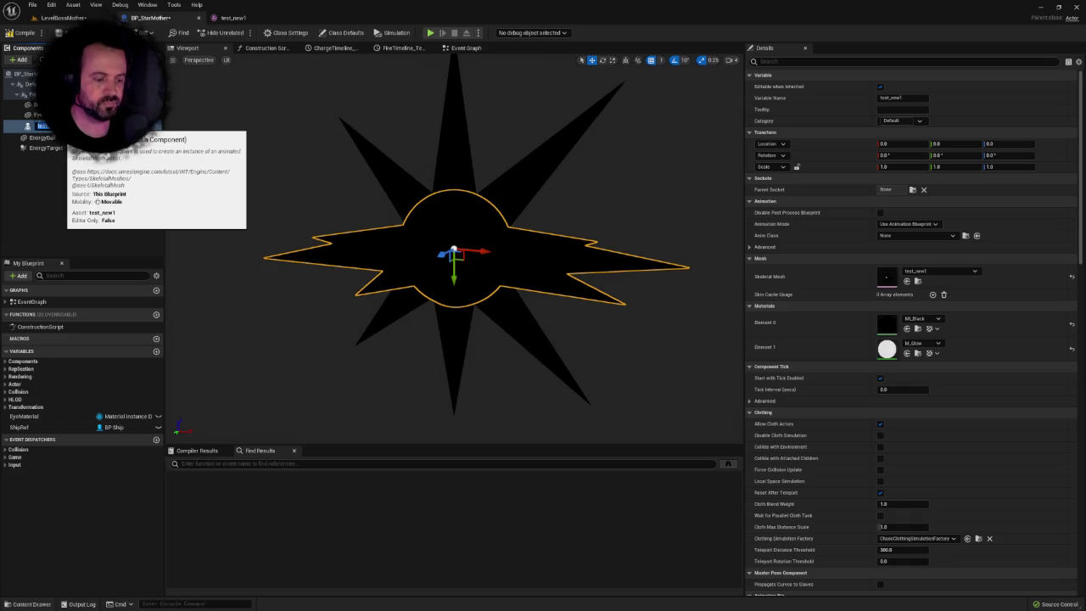
text(SkeletonMesh)
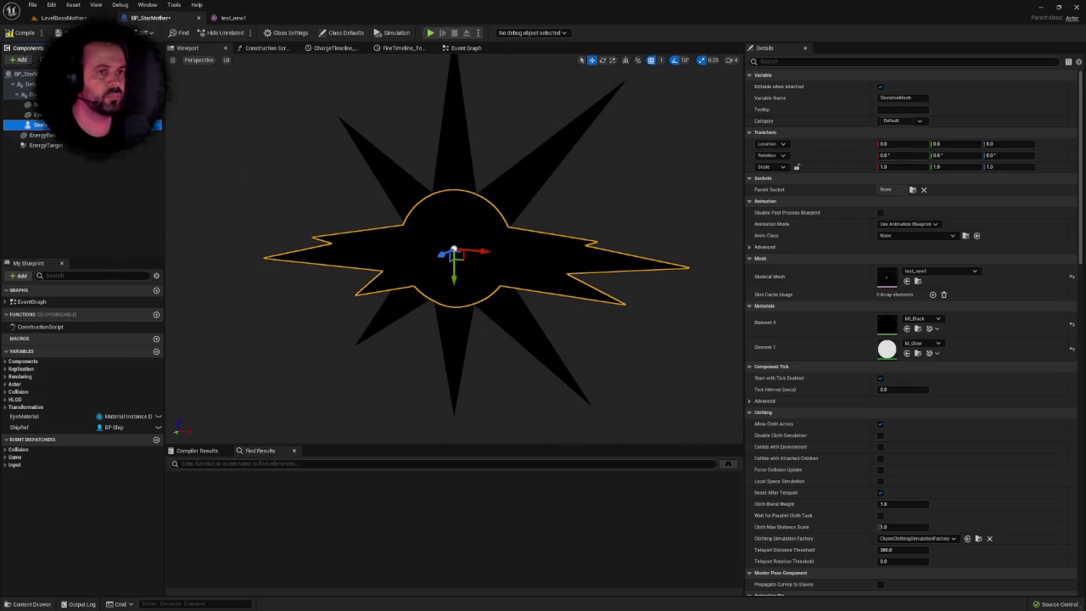
Set the skeletal mesh component's Rotation X to 270 so the star's eye faces forward.
click(26, 104)
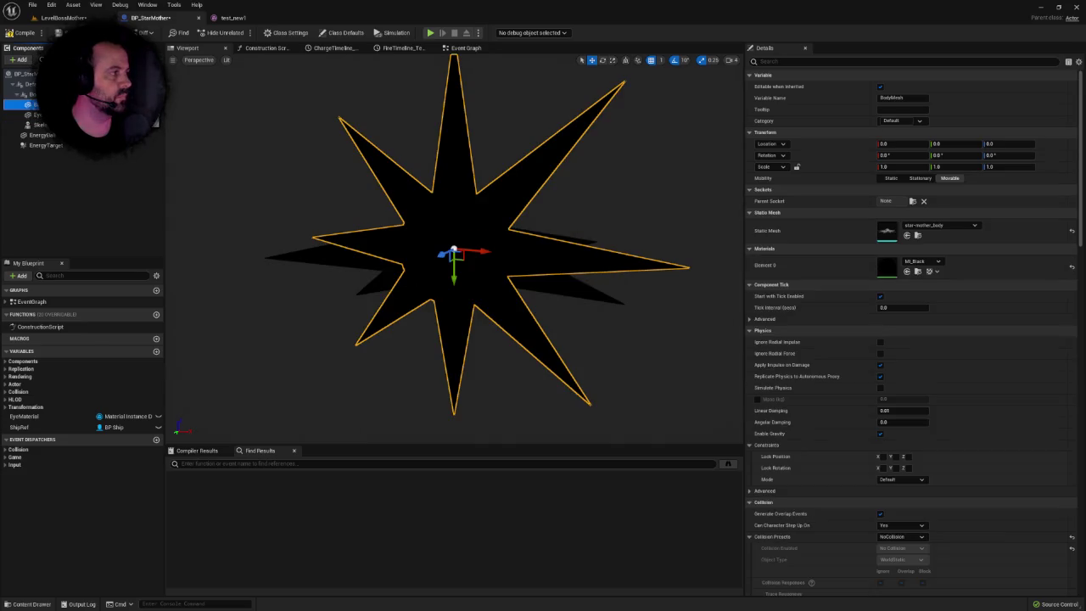
click(38, 125)
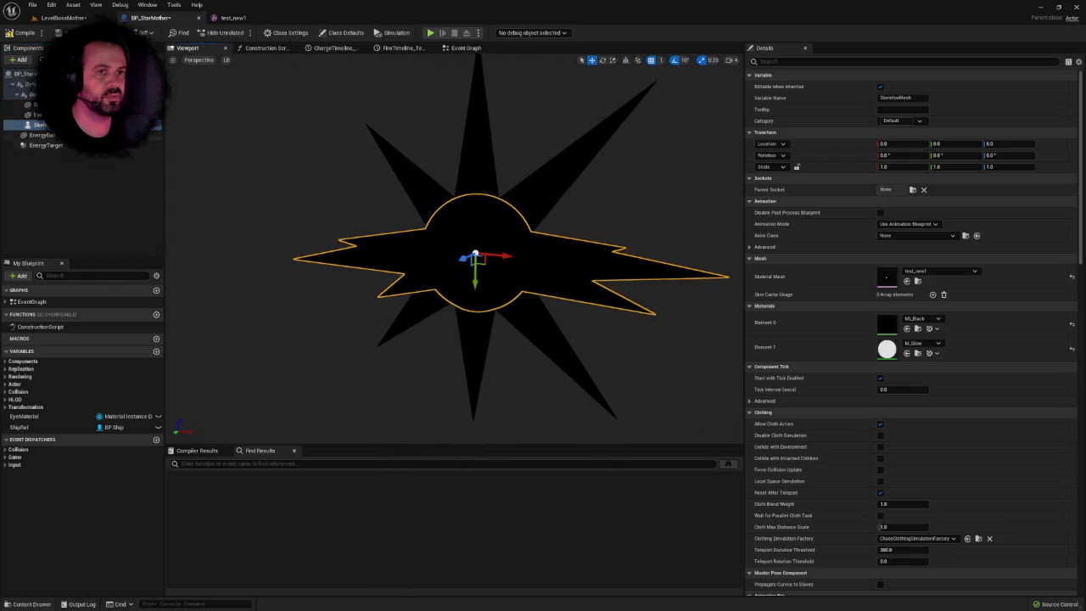
click(35, 115)
click(38, 125)
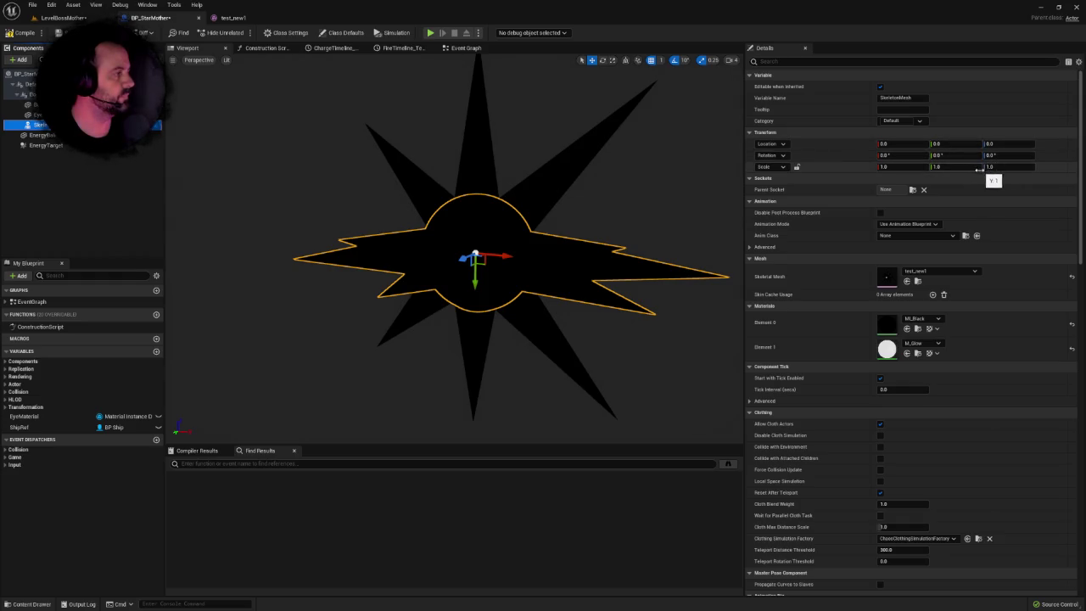
click(892, 155)
text(90)
key(Return)
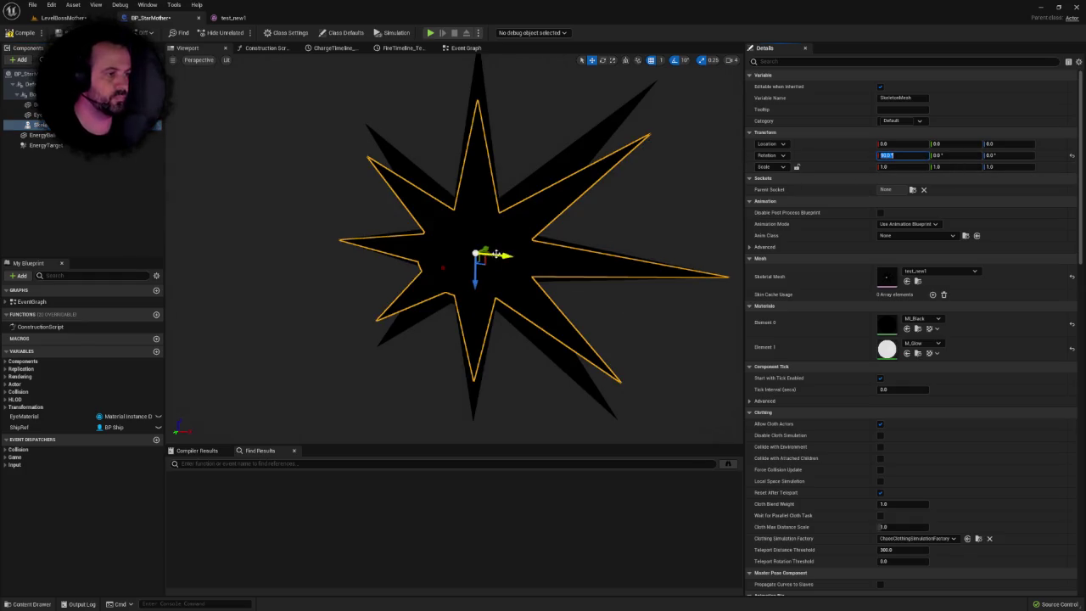
drag(484, 248, 449, 228)
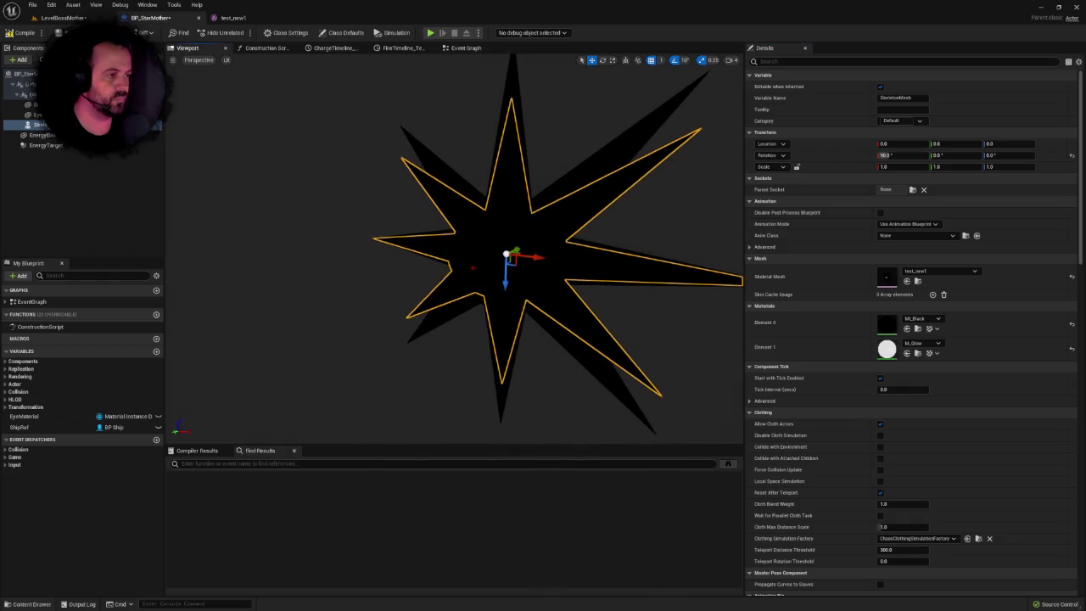
drag(518, 252, 483, 265)
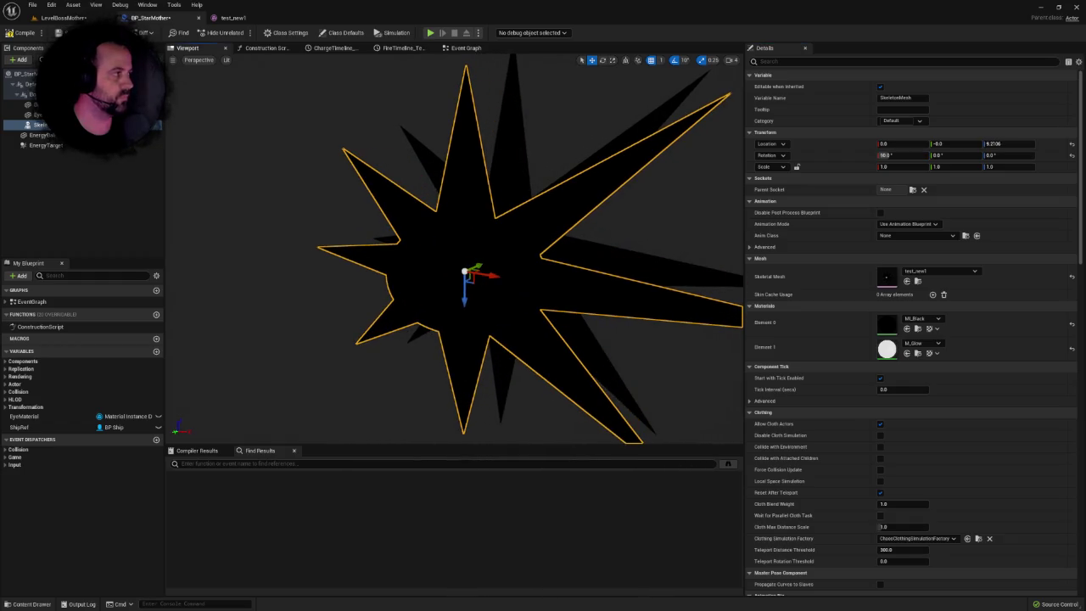
key(ctrl+z)
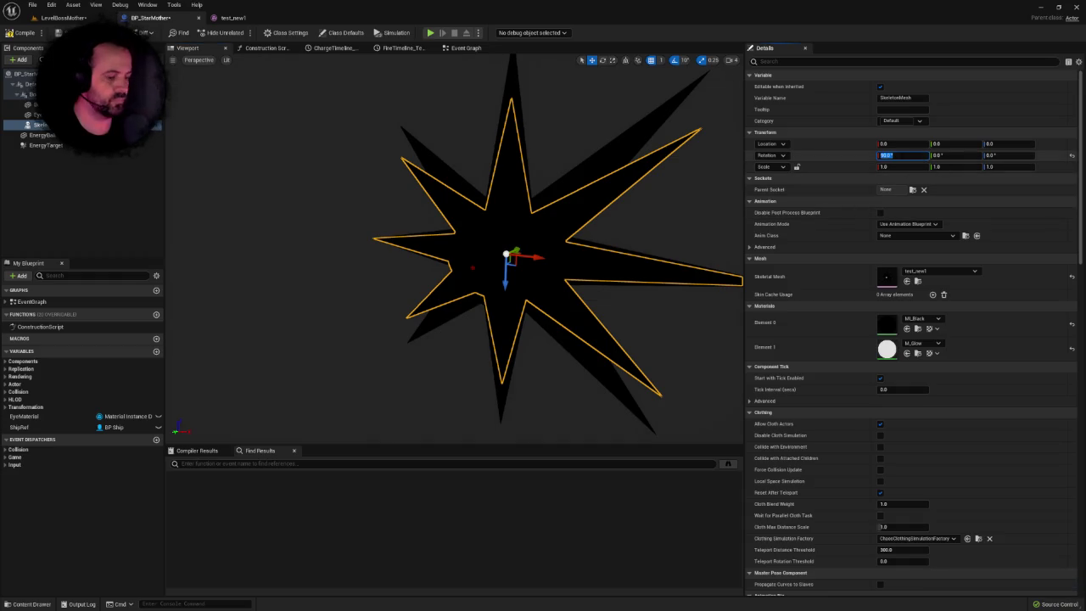
text(270)
key(Return)
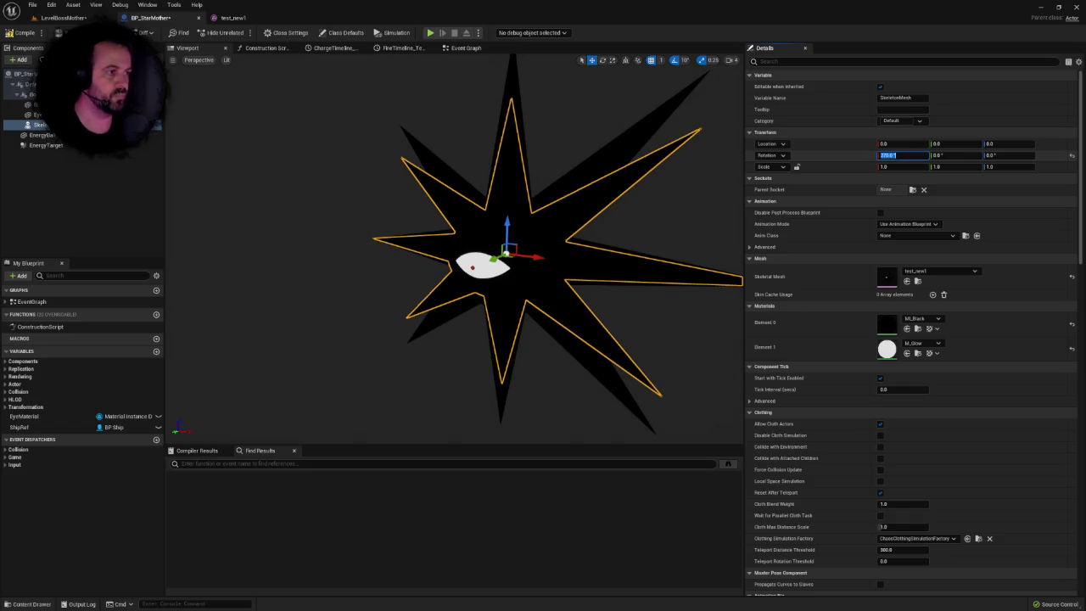
Fly the viewport around the rotated star mesh with WASD to inspect it.
click(728, 61)
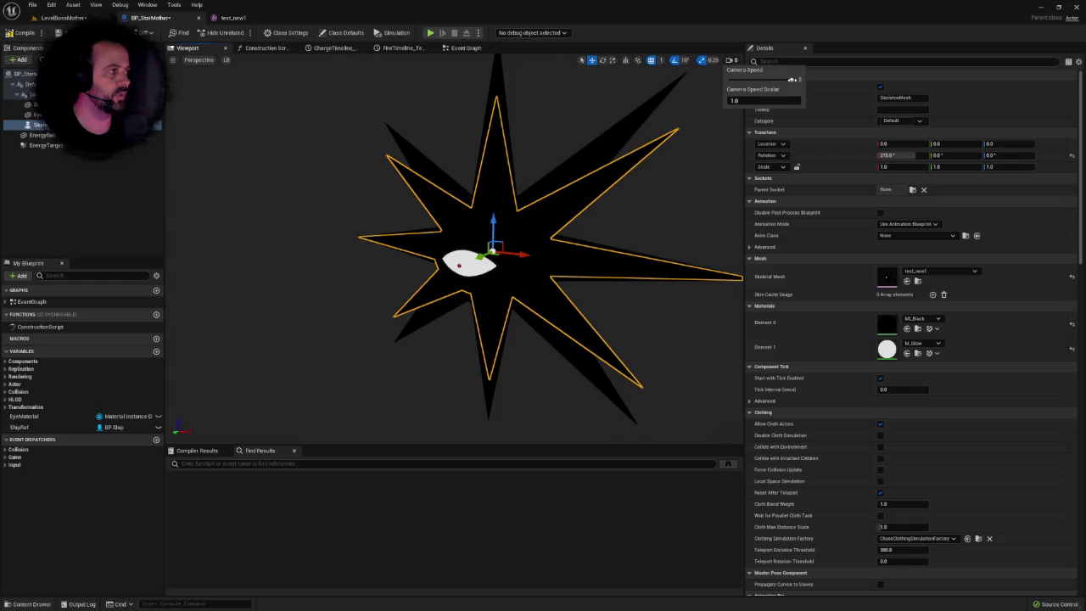
key(d)
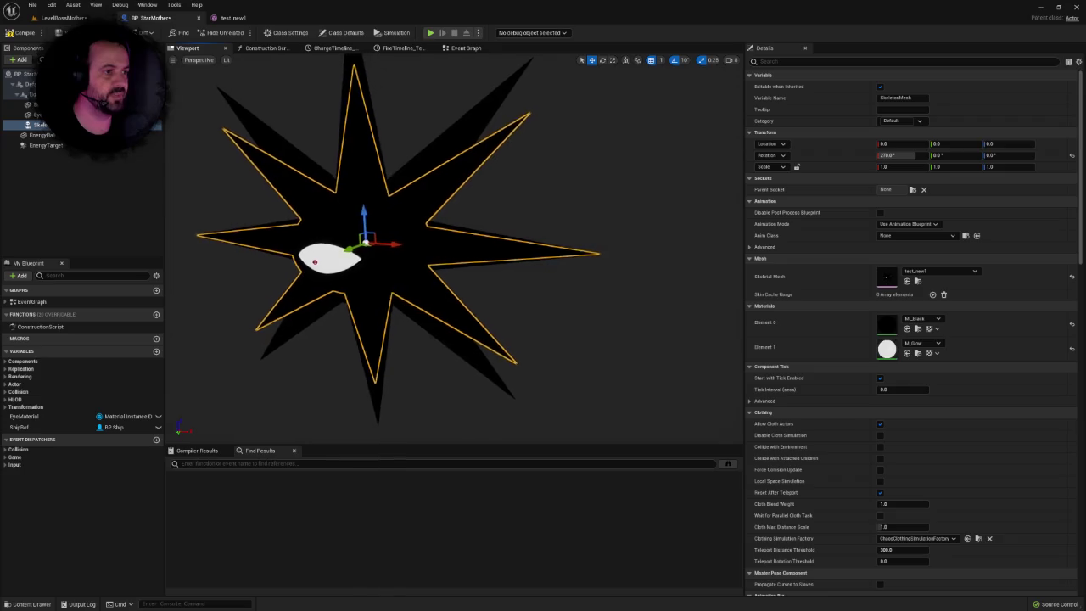
key(a)
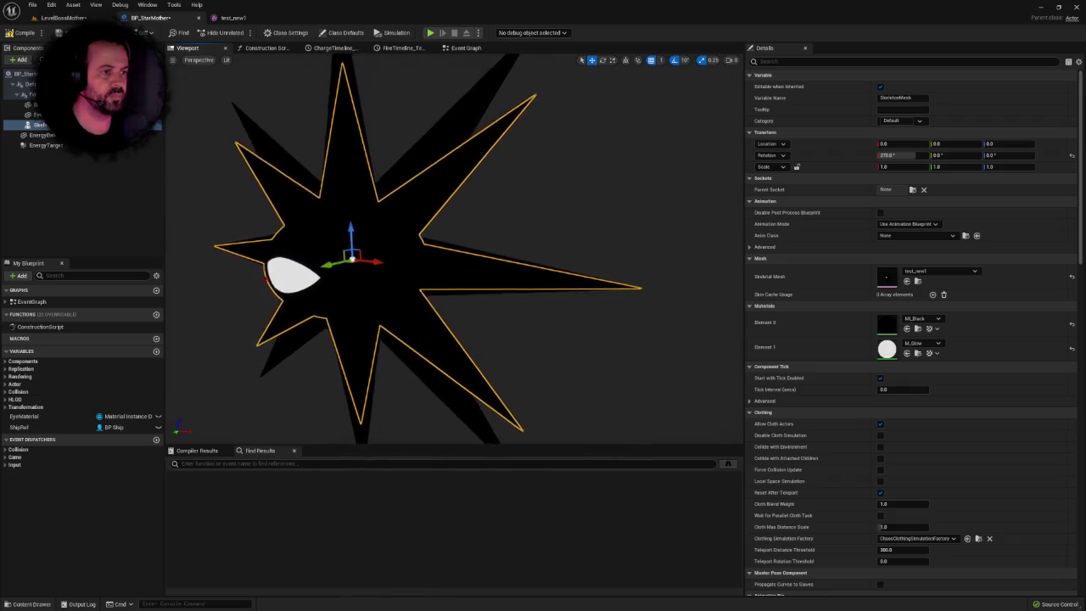
key(w)
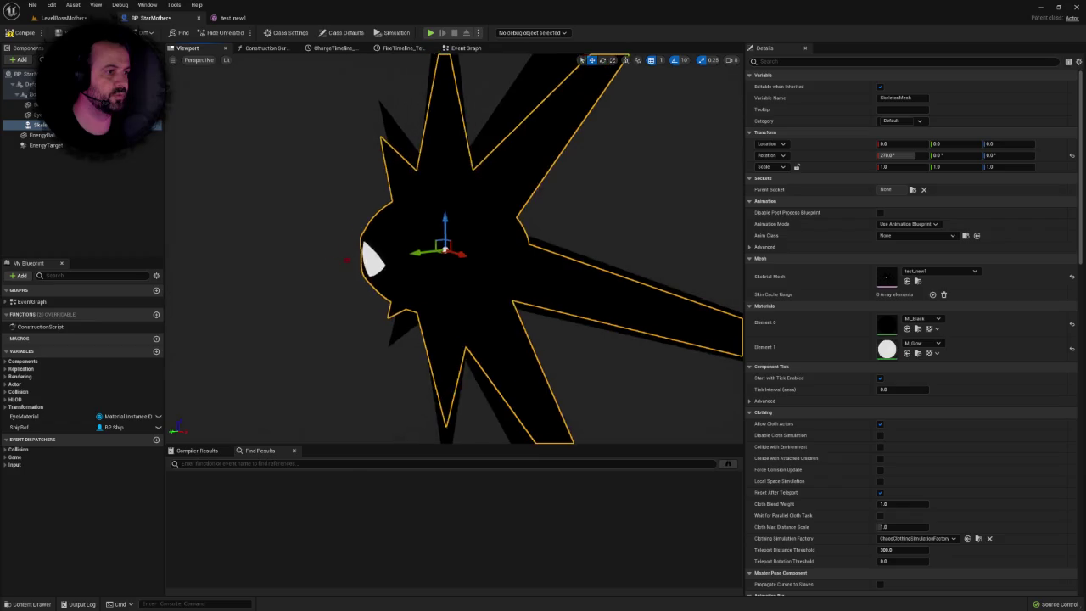
key(a)
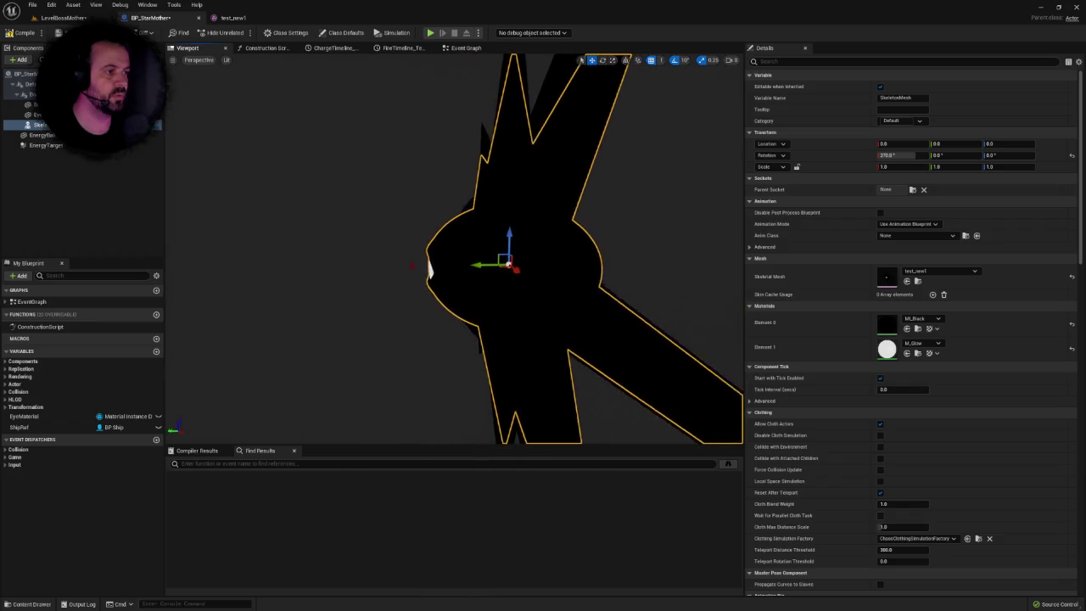
key(d)
key(d)
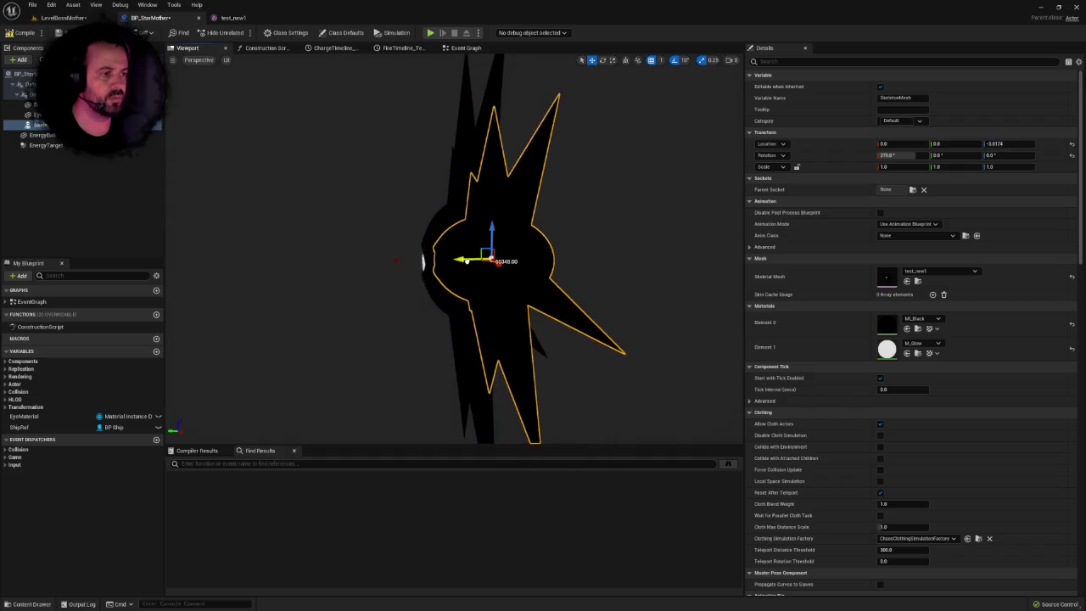
key(w)
key(w)
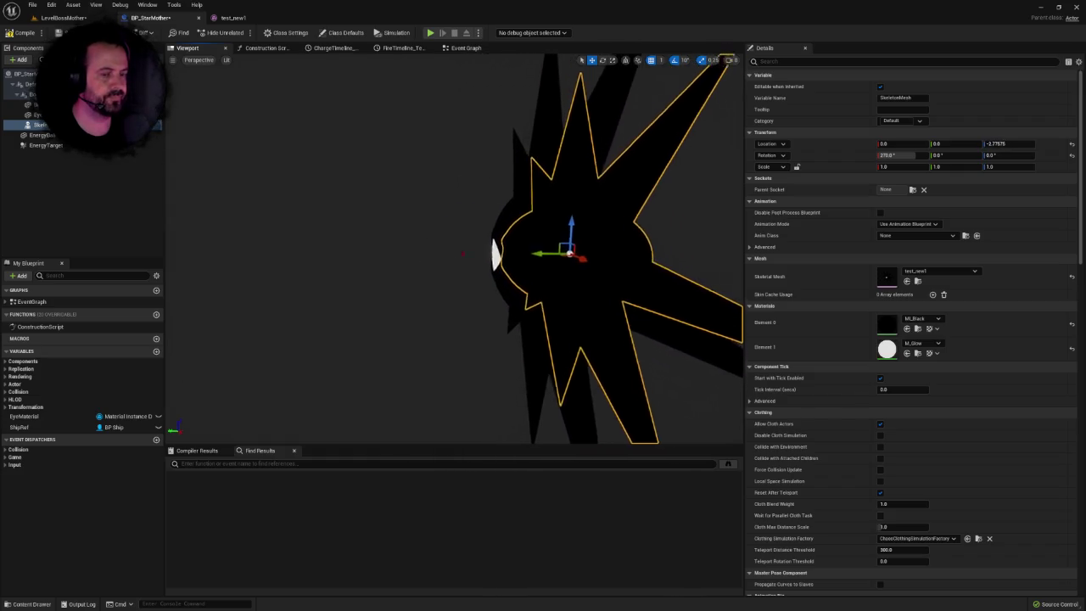
key(w)
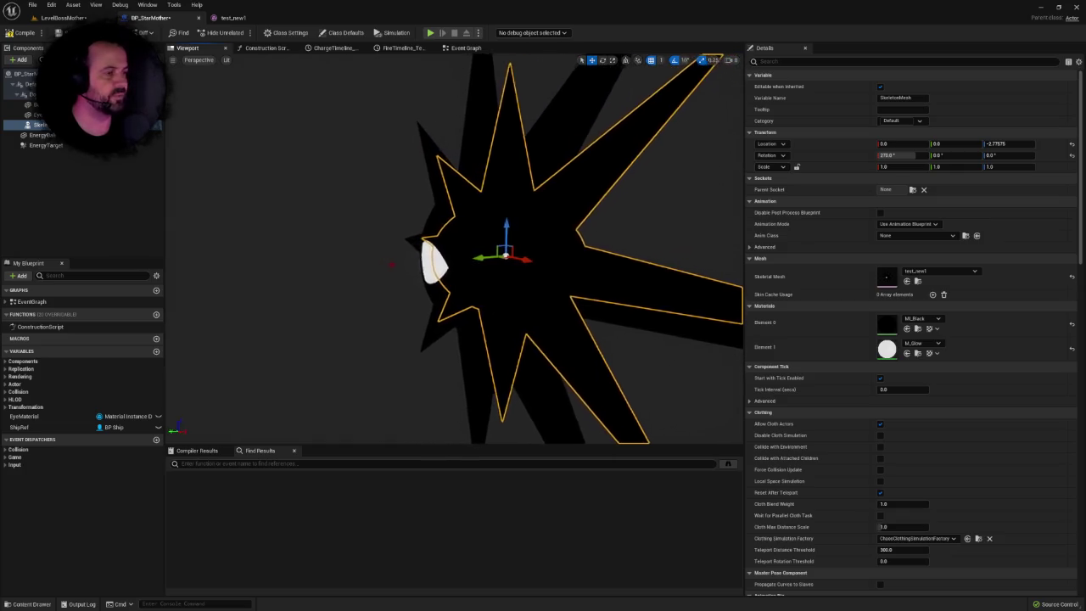
key(w)
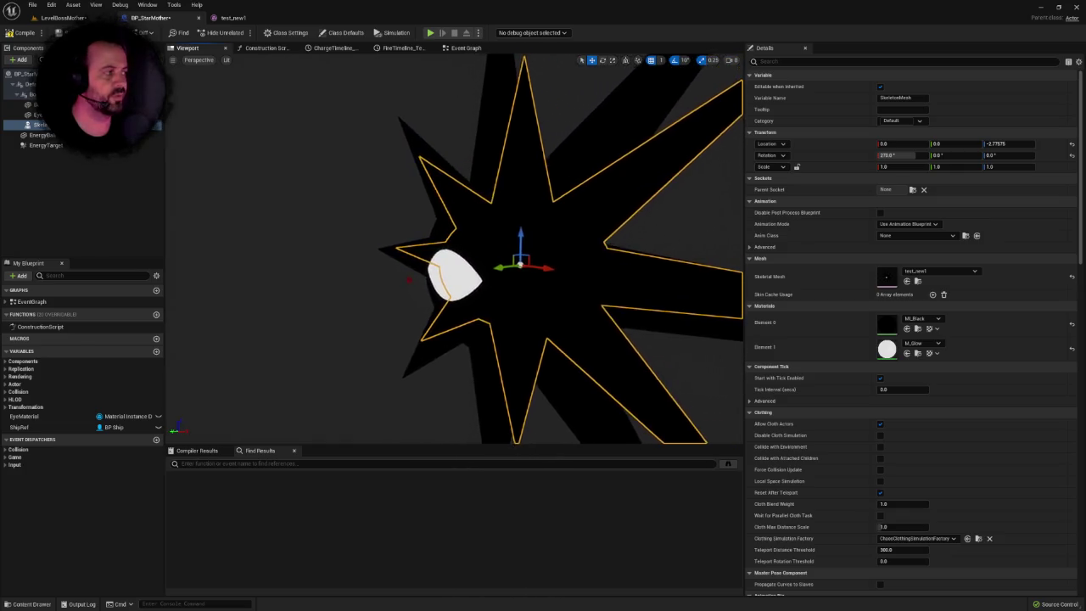
key(w)
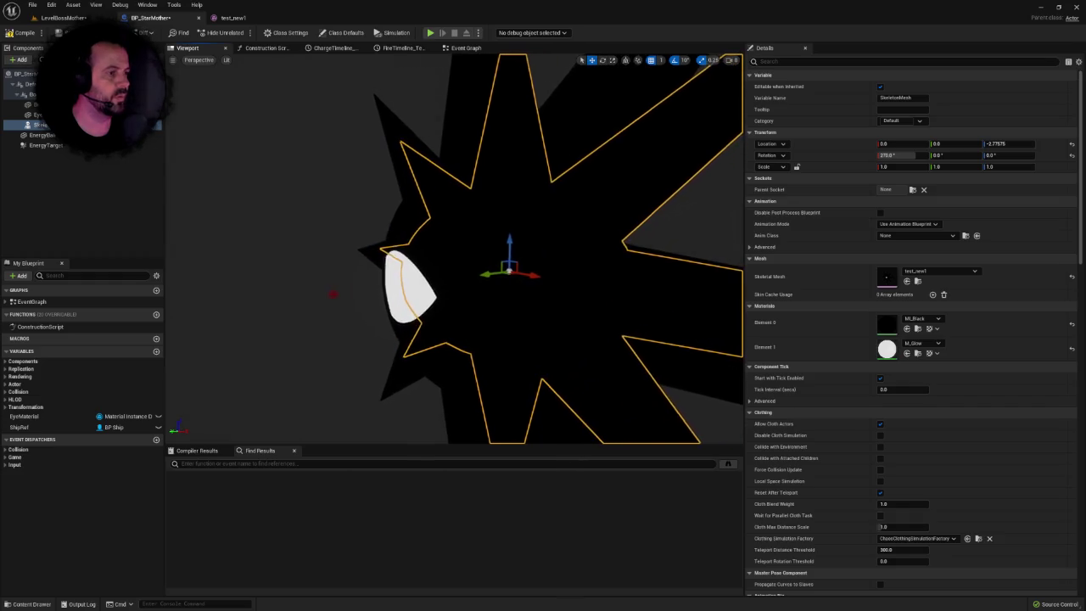
Raise the skeletal star mesh along Z to -1.54895 and select the old BodyMesh.
drag(502, 276, 487, 287)
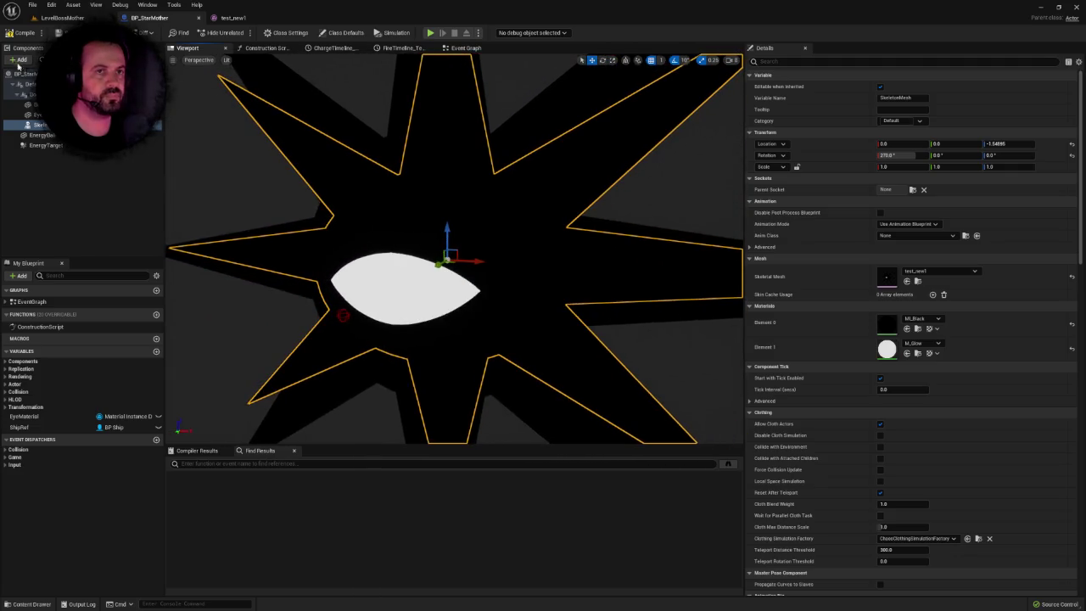
drag(458, 255, 473, 270)
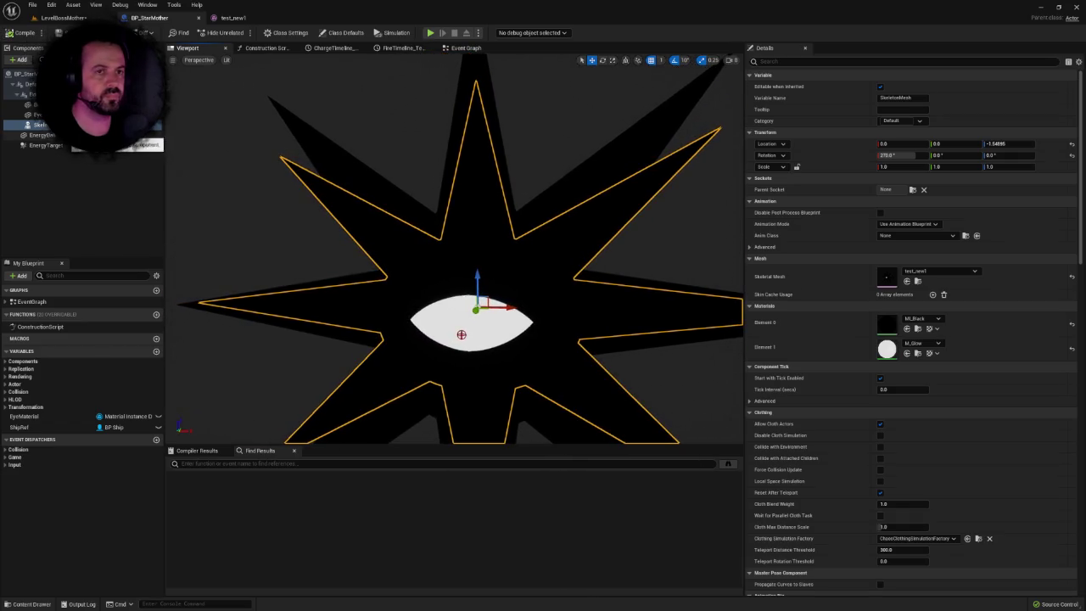
click(37, 115)
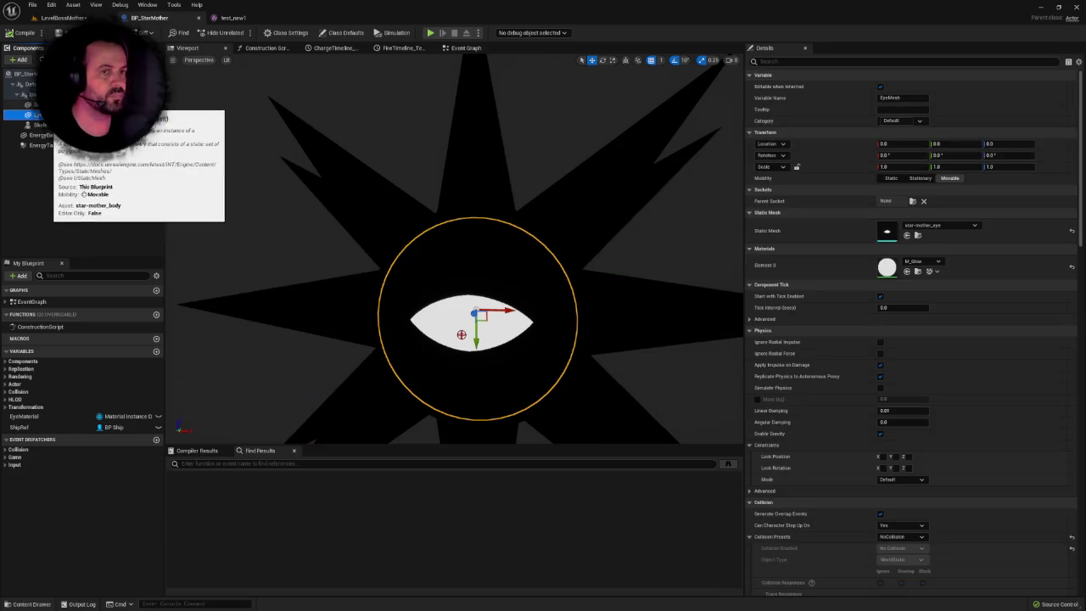
click(38, 105)
click(37, 115)
click(45, 106)
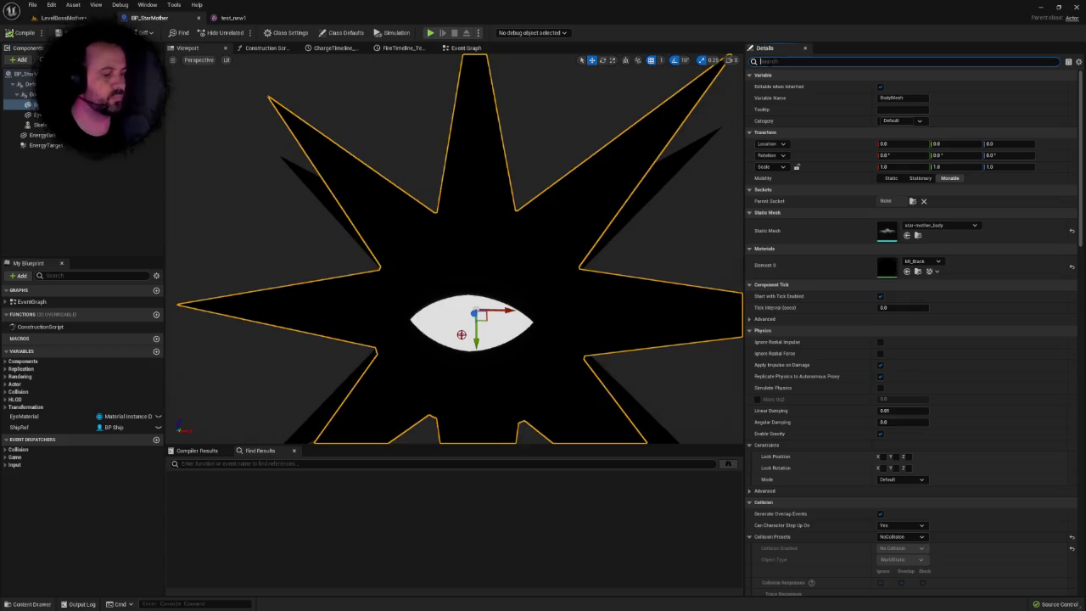
Untick Visible on the old BodyMesh and EyeMesh, then clear the 'vis' Details filter.
text(vis)
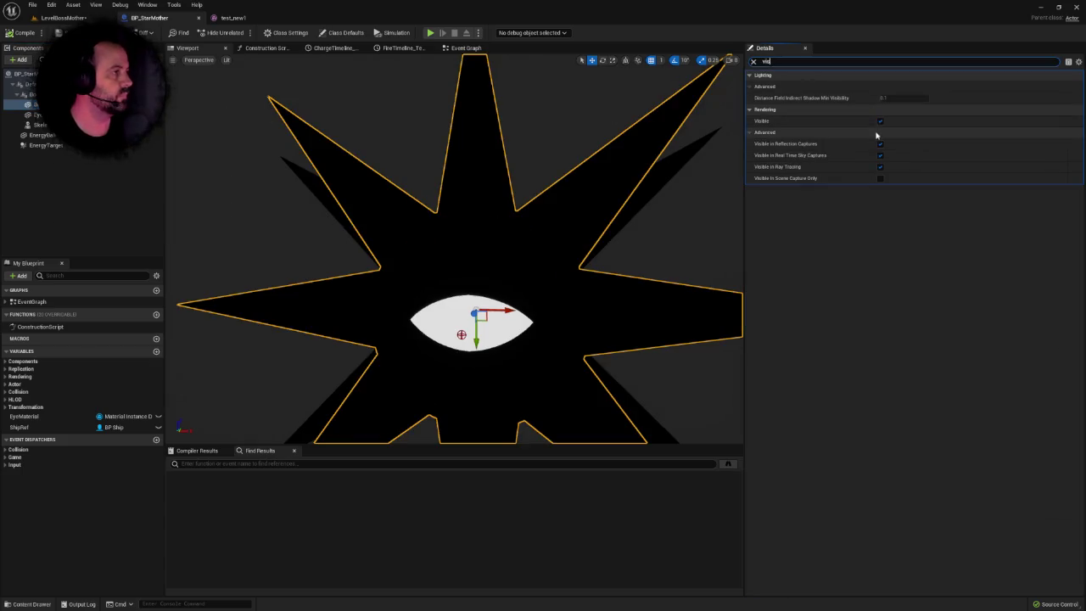
click(880, 121)
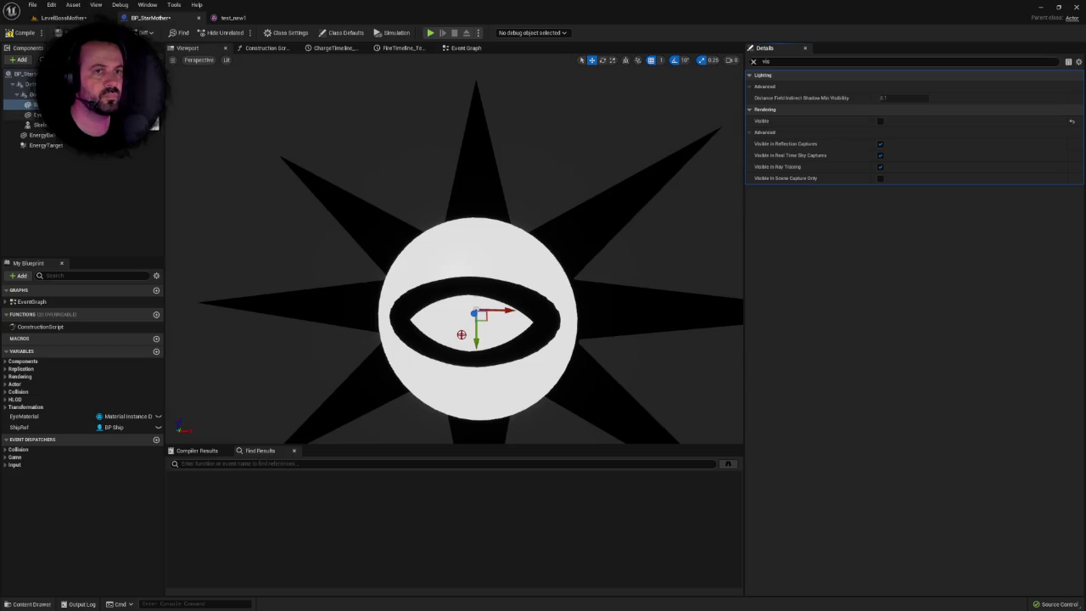
click(37, 115)
click(880, 121)
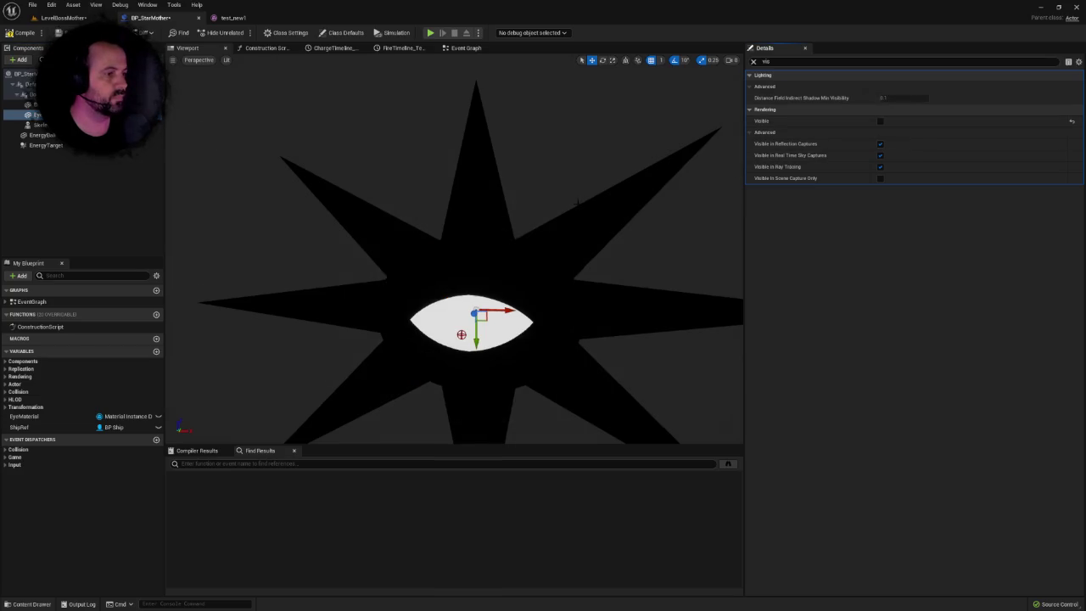
drag(454, 246, 414, 246)
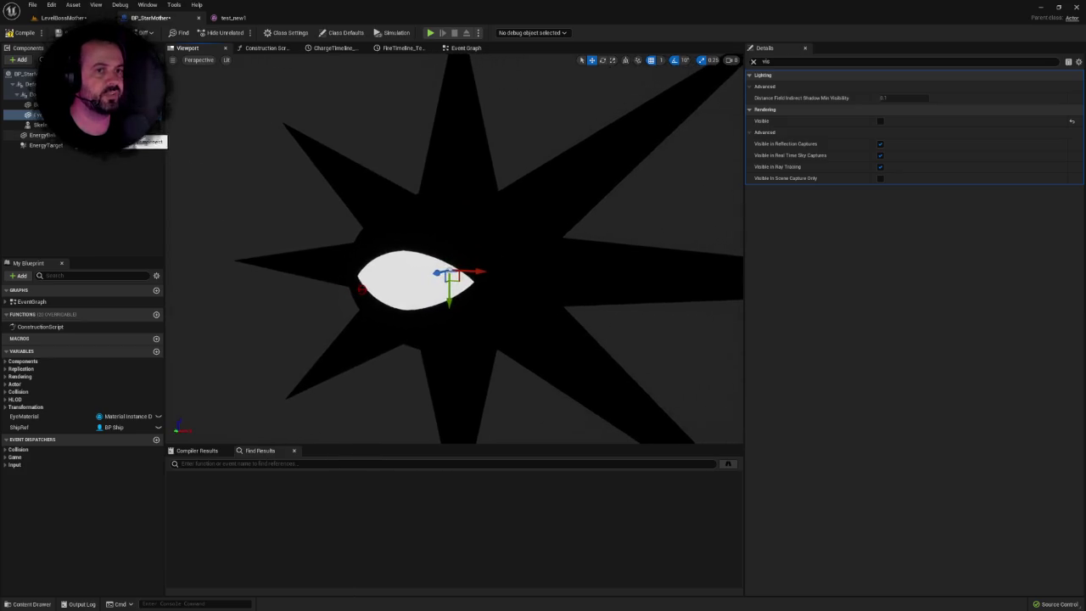
click(39, 125)
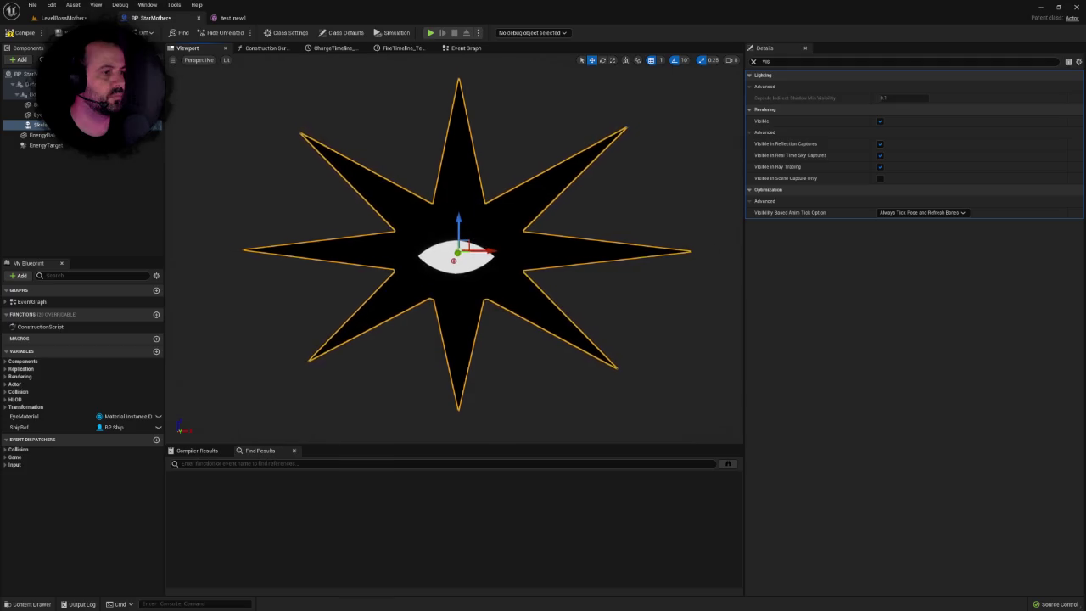
click(754, 62)
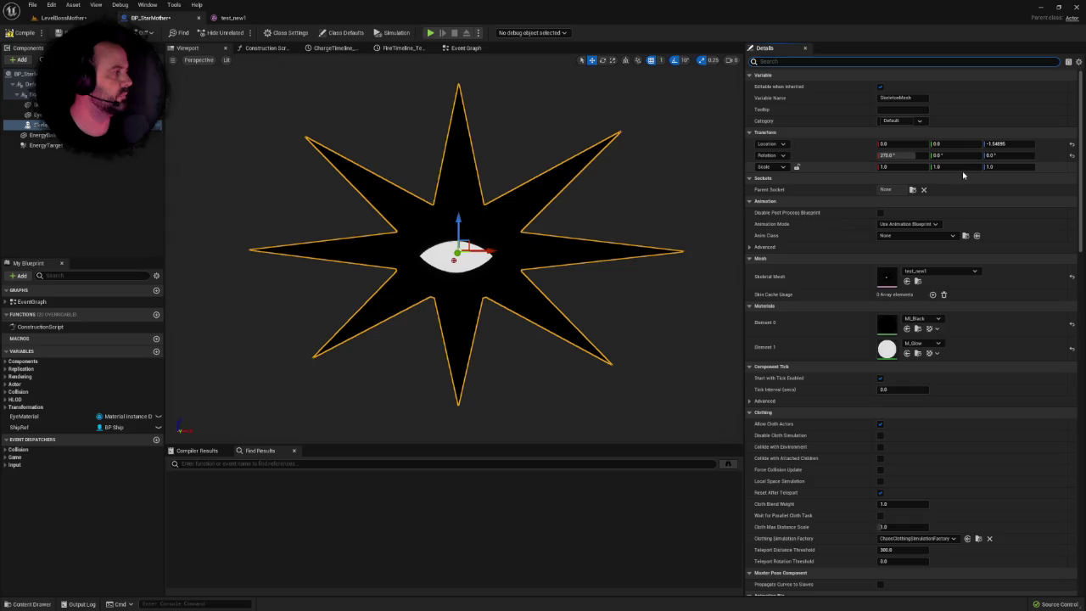
Set BodyContainer's Scale Z to 27000.0, giving a uniform 27000 scale on all axes.
click(233, 17)
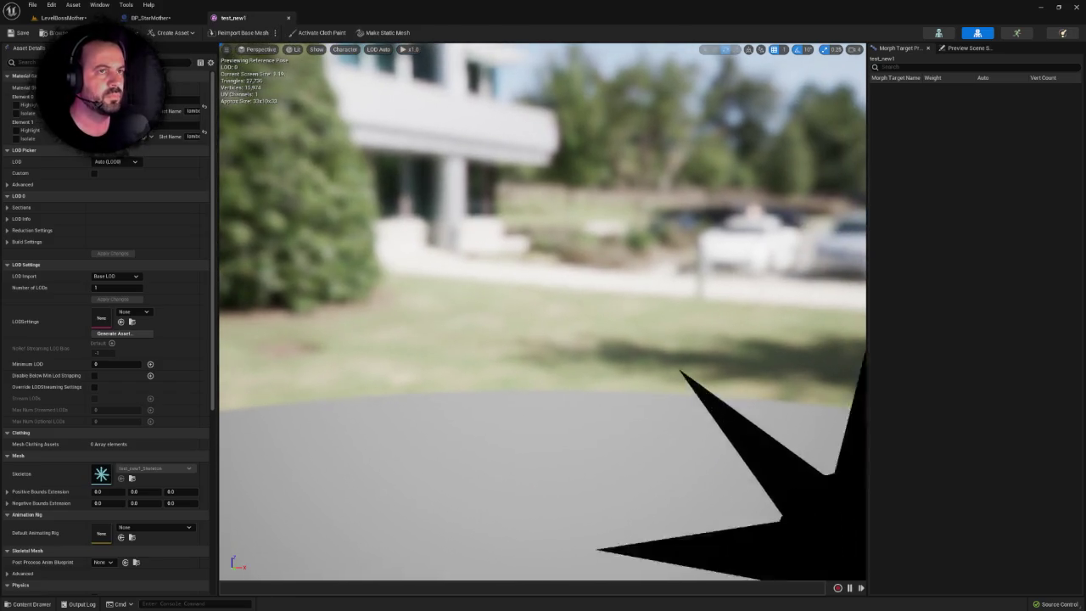
click(151, 17)
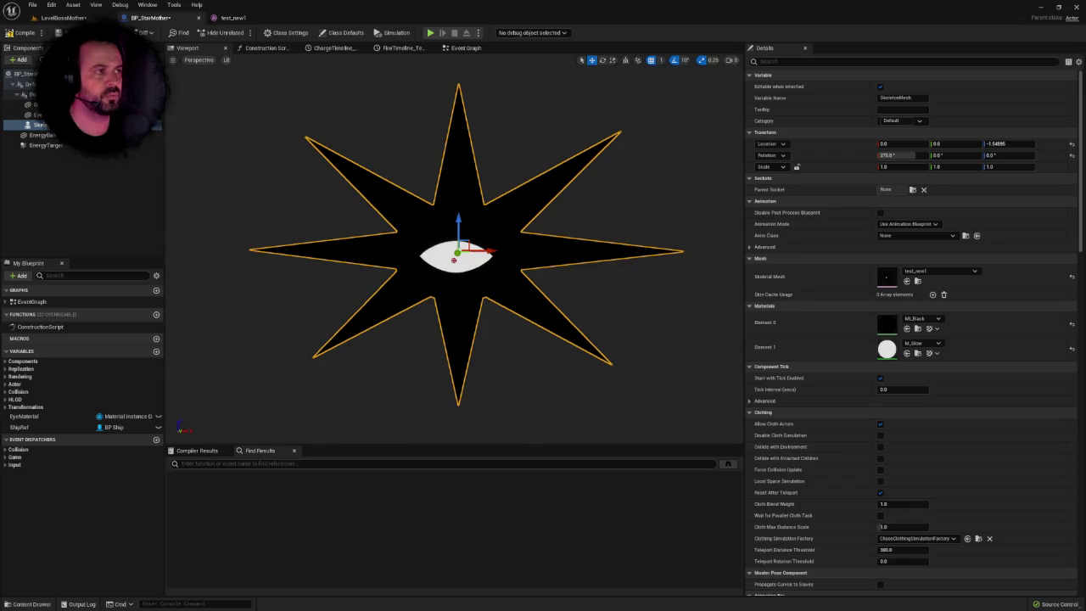
click(25, 94)
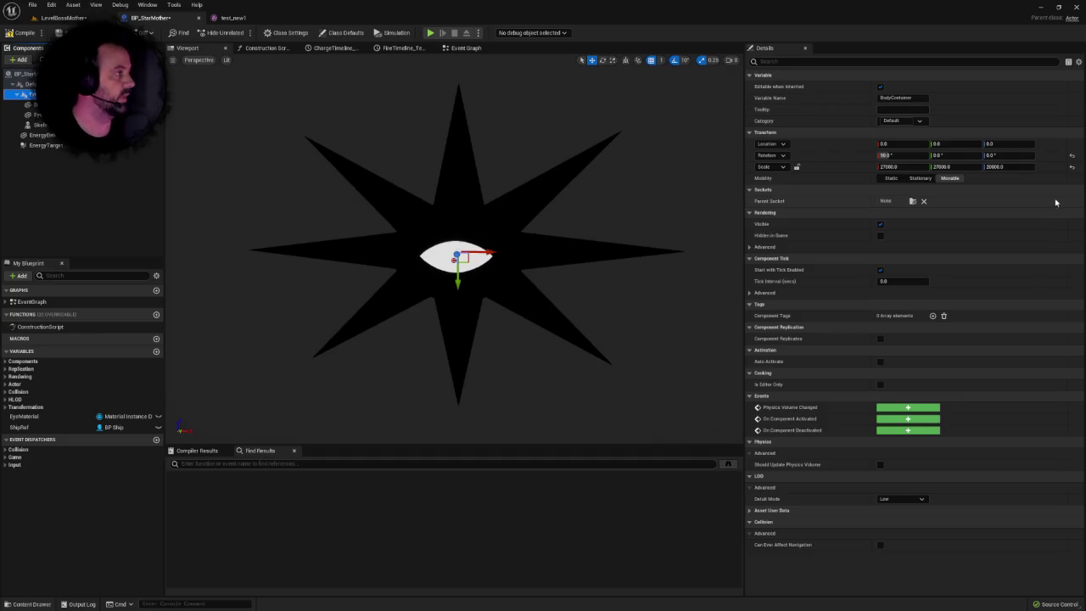
click(1072, 167)
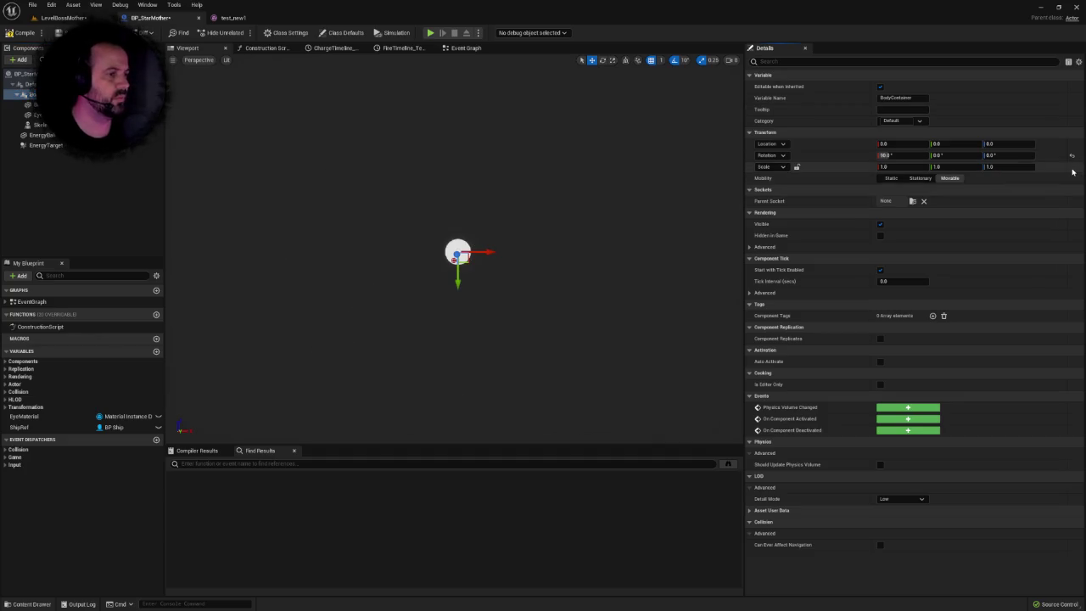
key(ctrl+z)
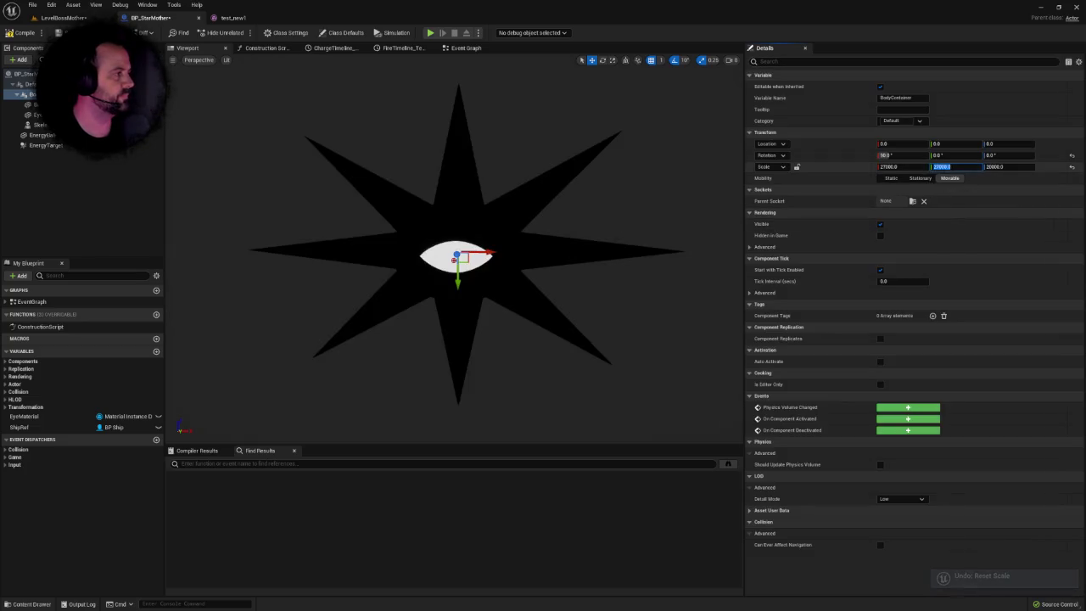
click(1006, 166)
text(27000.0)
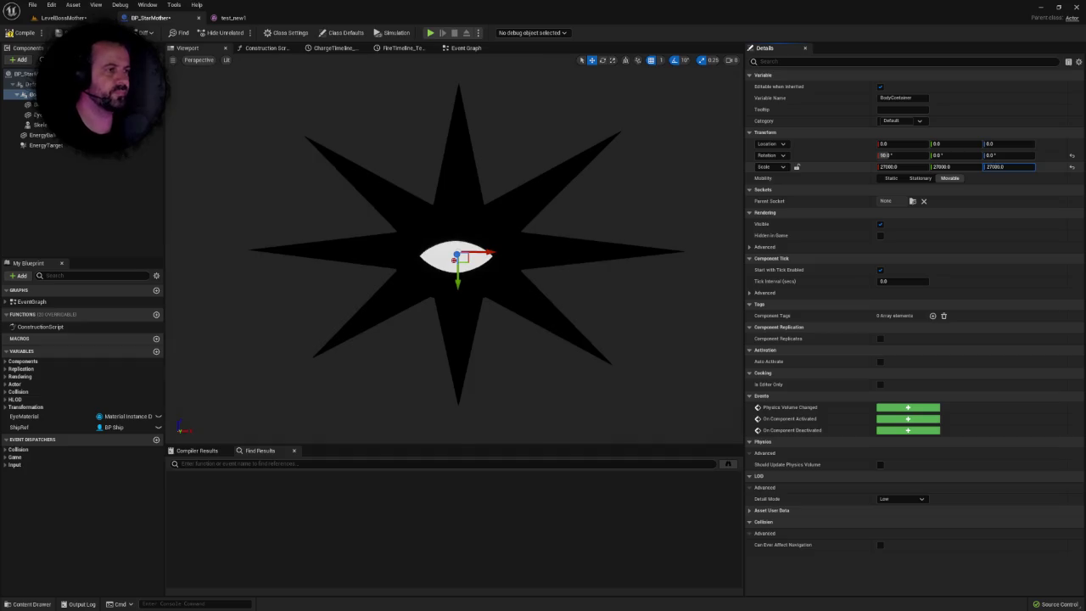
key(Return)
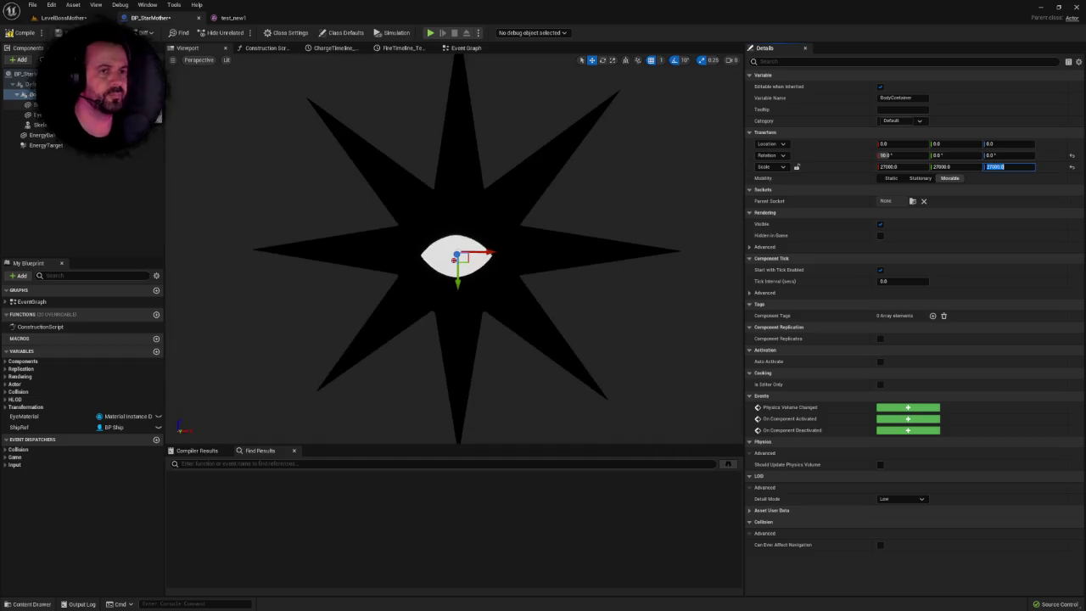
click(36, 115)
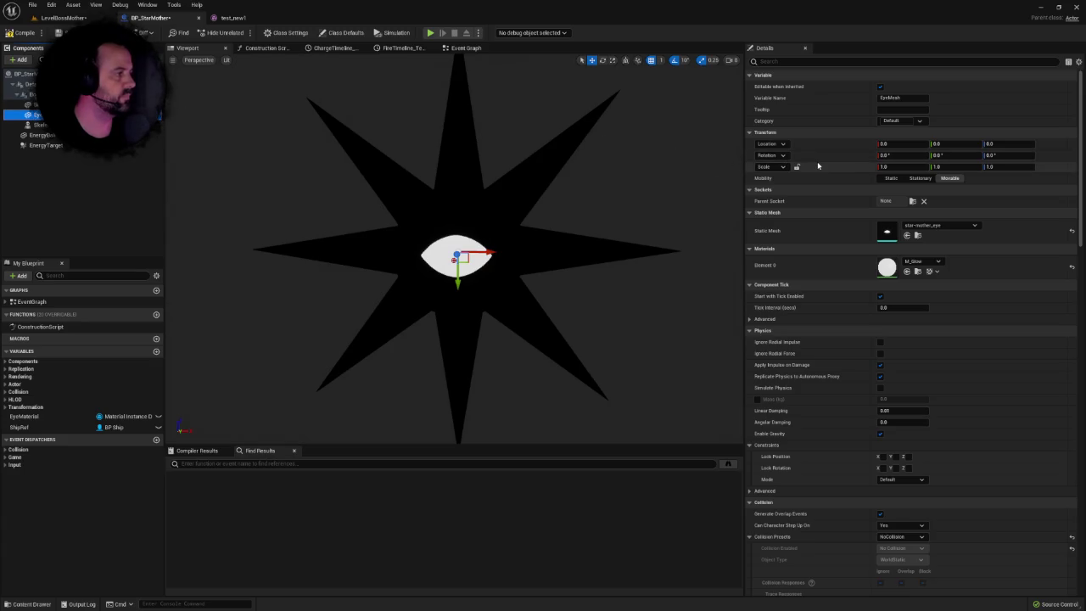
Tick Hidden in Game on the old BodyMesh and EyeMesh, then compile and save BP_StarMother.
click(33, 104)
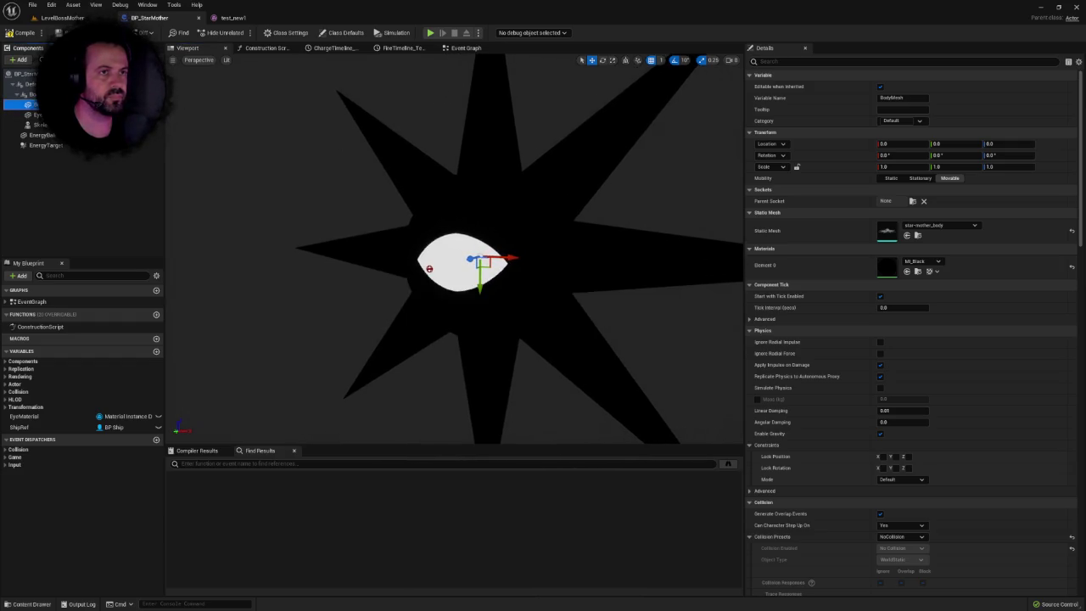
click(24, 33)
key(ctrl+s)
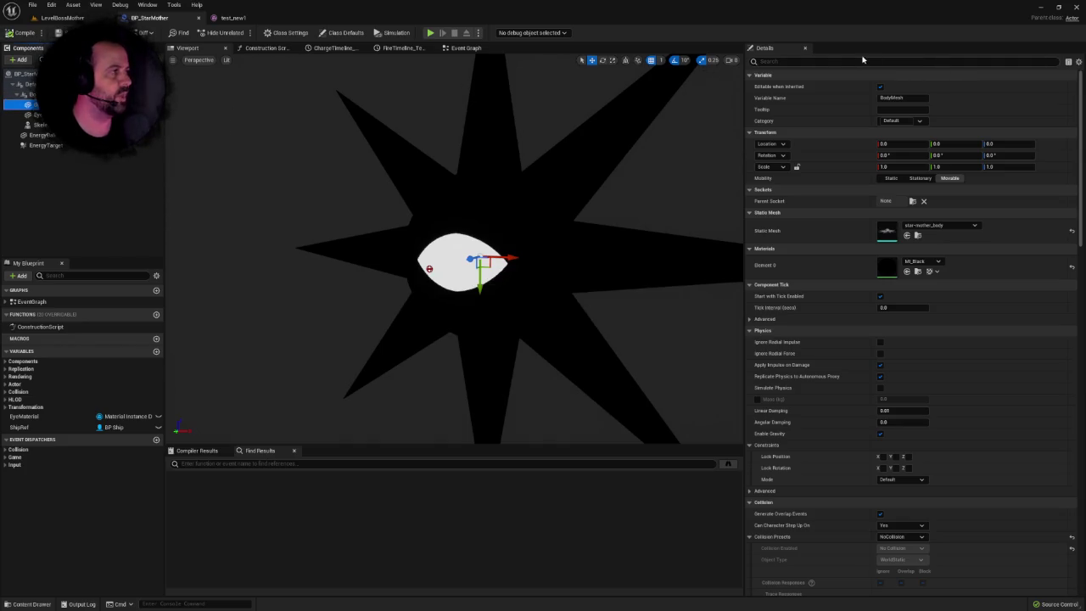
click(837, 61)
text(hid)
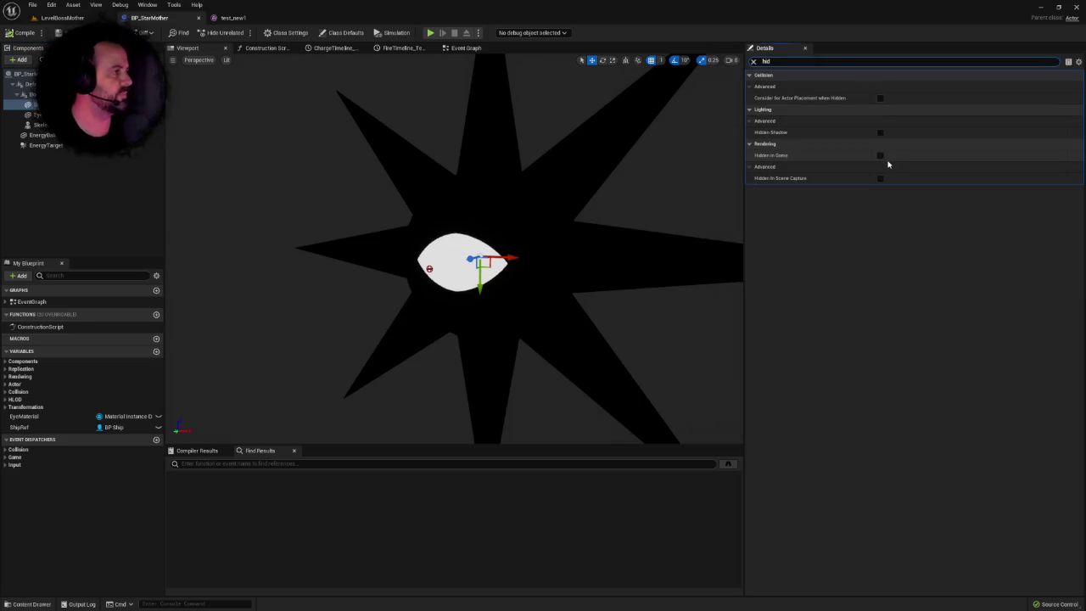
click(879, 156)
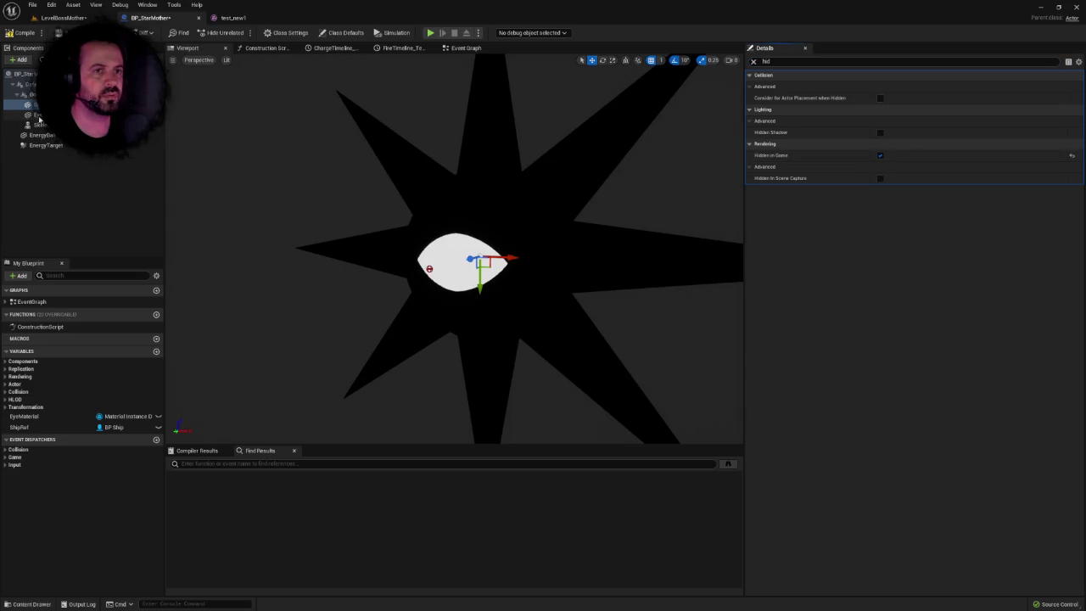
click(38, 115)
click(880, 156)
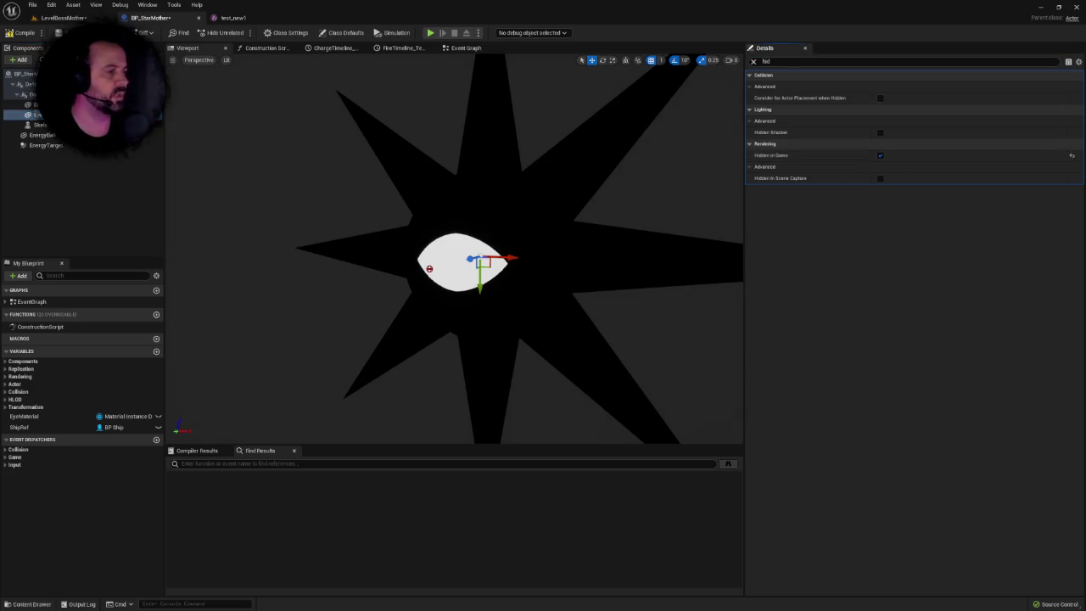
key(F7)
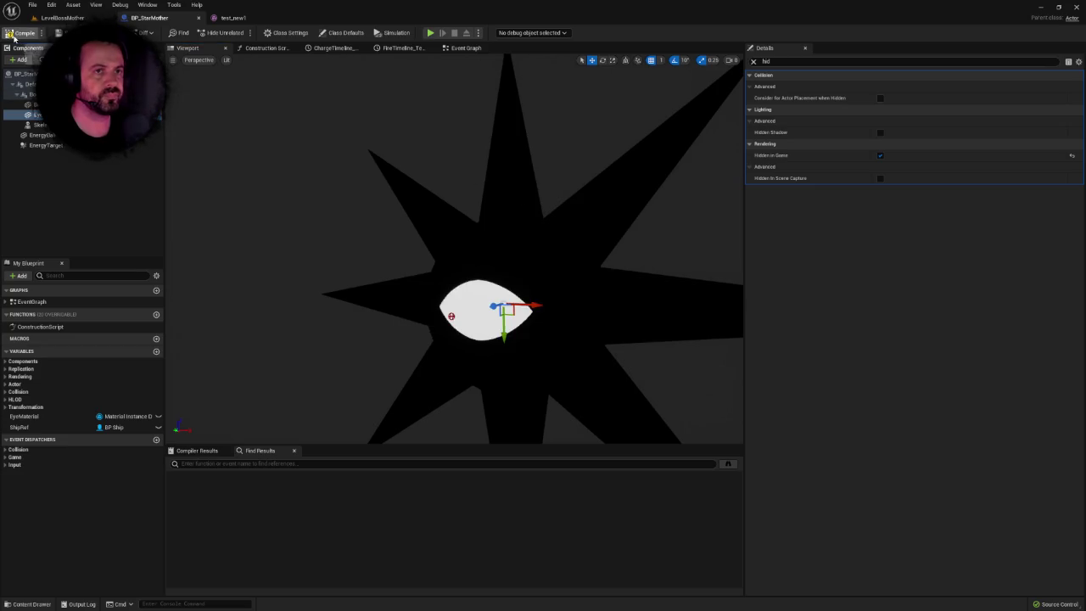
key(ctrl+s)
Reselect the star-creature skeletal mesh component in BP_StarMother.
click(51, 18)
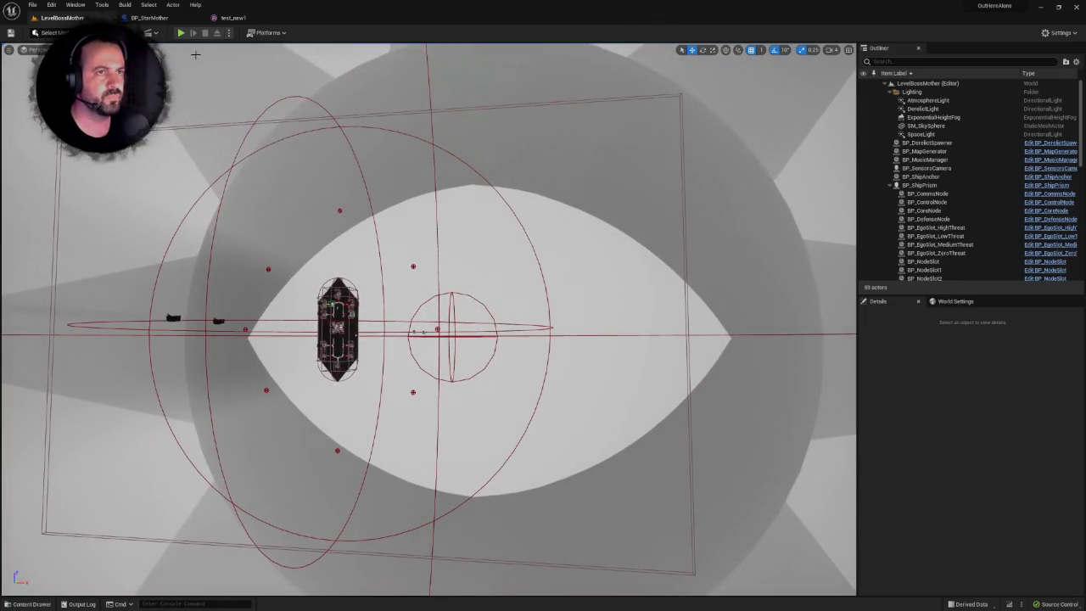
click(174, 19)
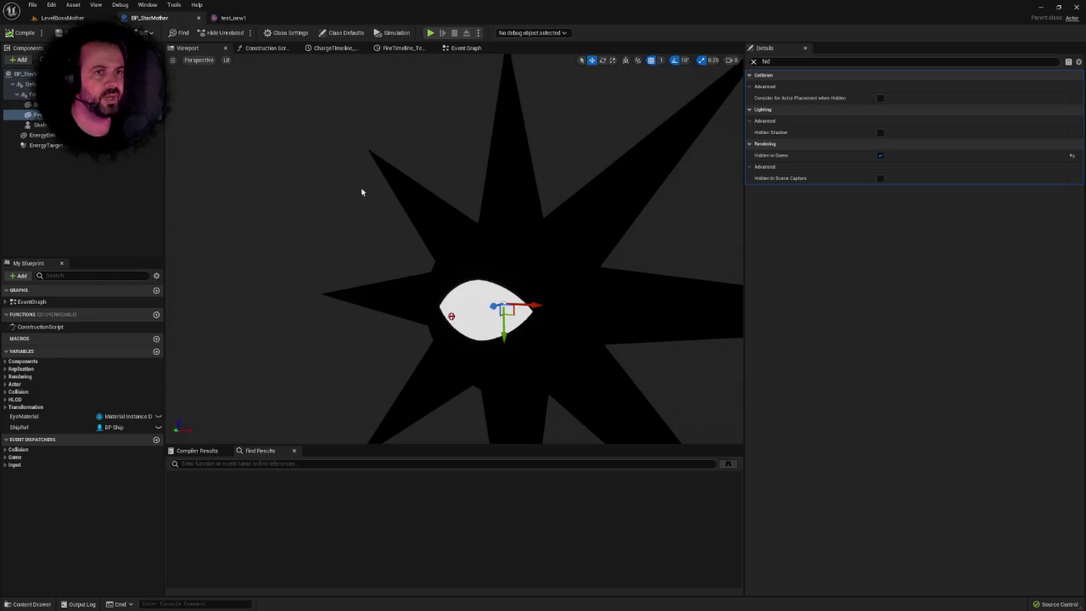
click(41, 125)
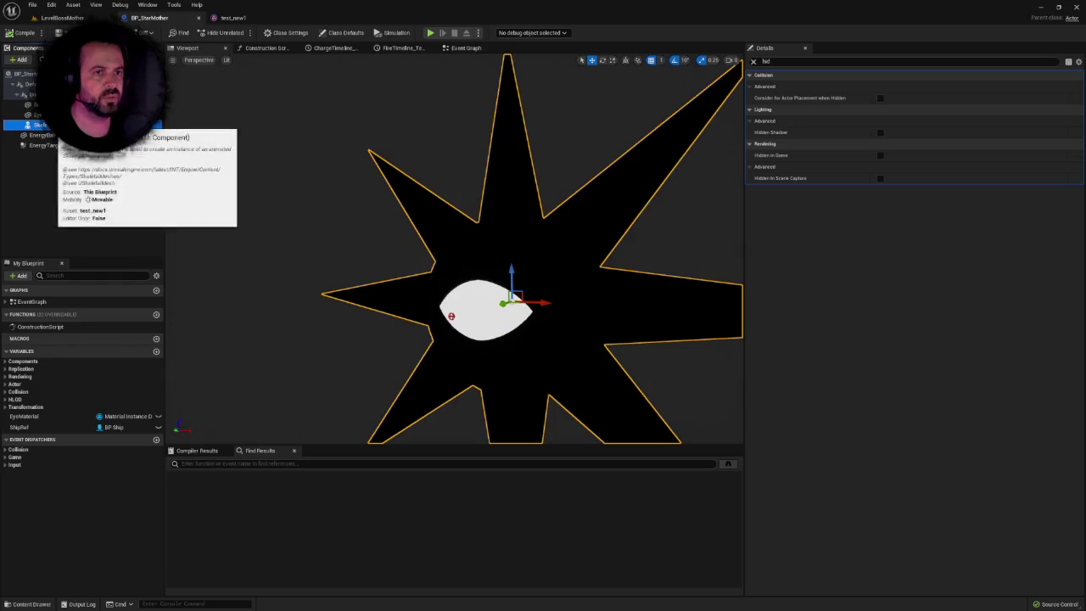
Set Animation Mode to Use Animation Asset with test_new1_Anim, then return to LevelBossMother.
click(753, 61)
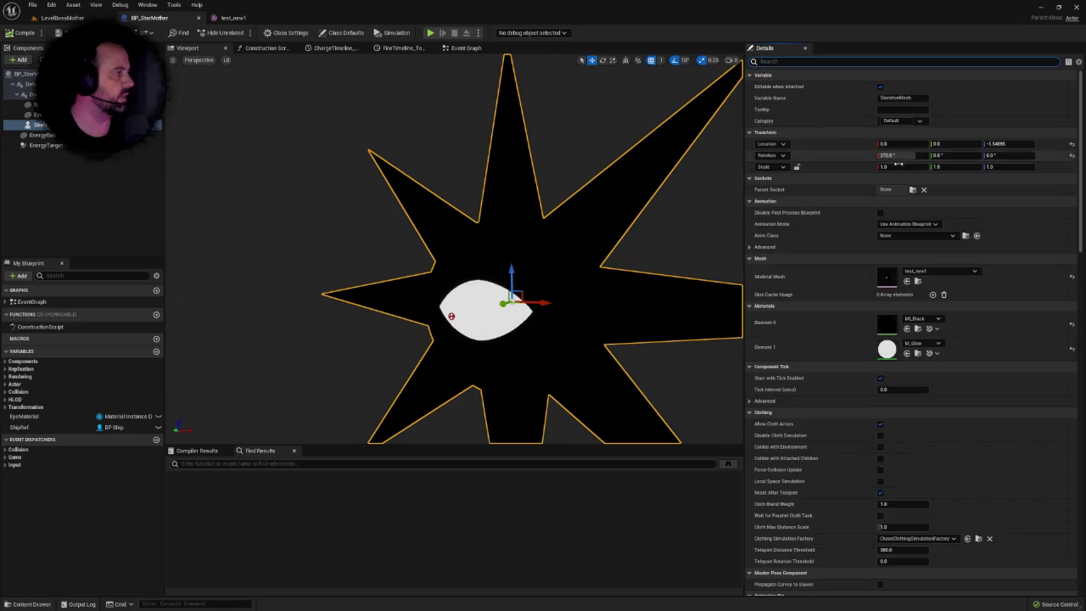
click(907, 223)
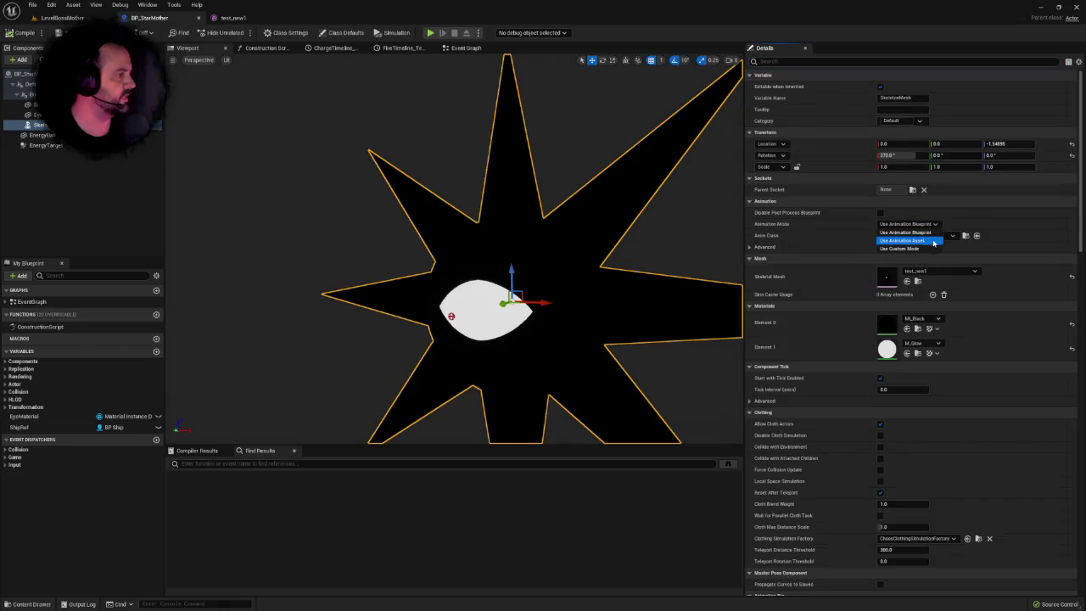
click(931, 244)
click(931, 244)
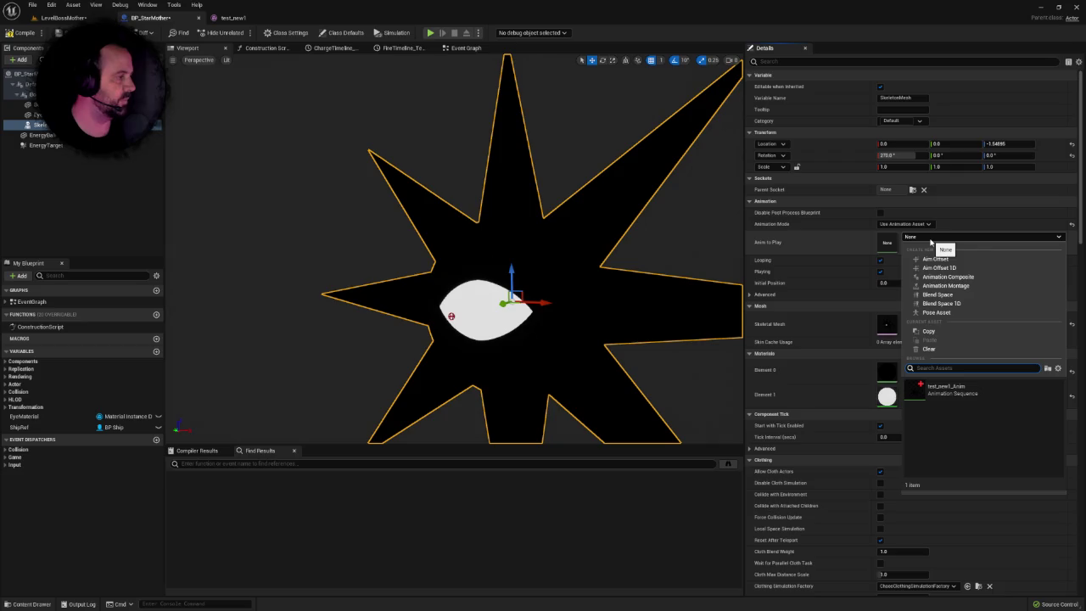
click(945, 394)
drag(727, 283, 659, 280)
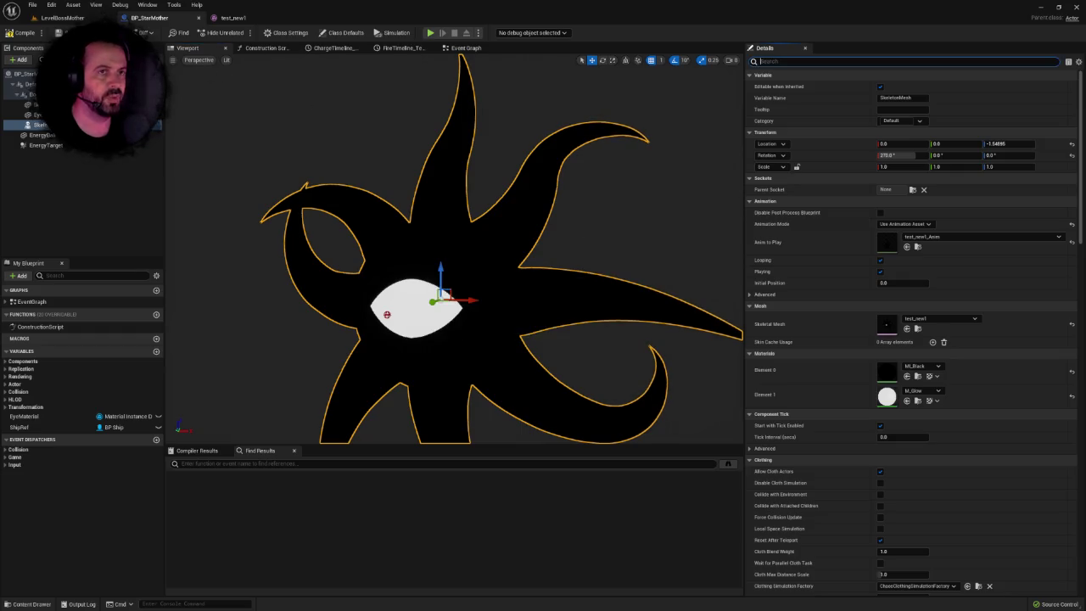
click(61, 18)
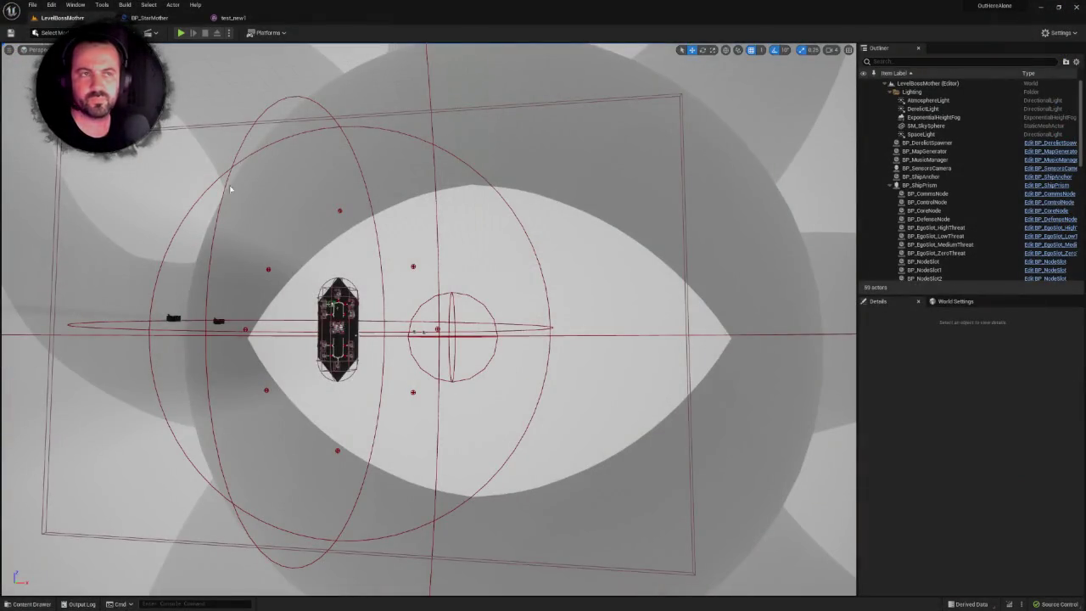
Play LevelBossMother full screen and advance through five dialogue lines until the arena appears.
click(180, 33)
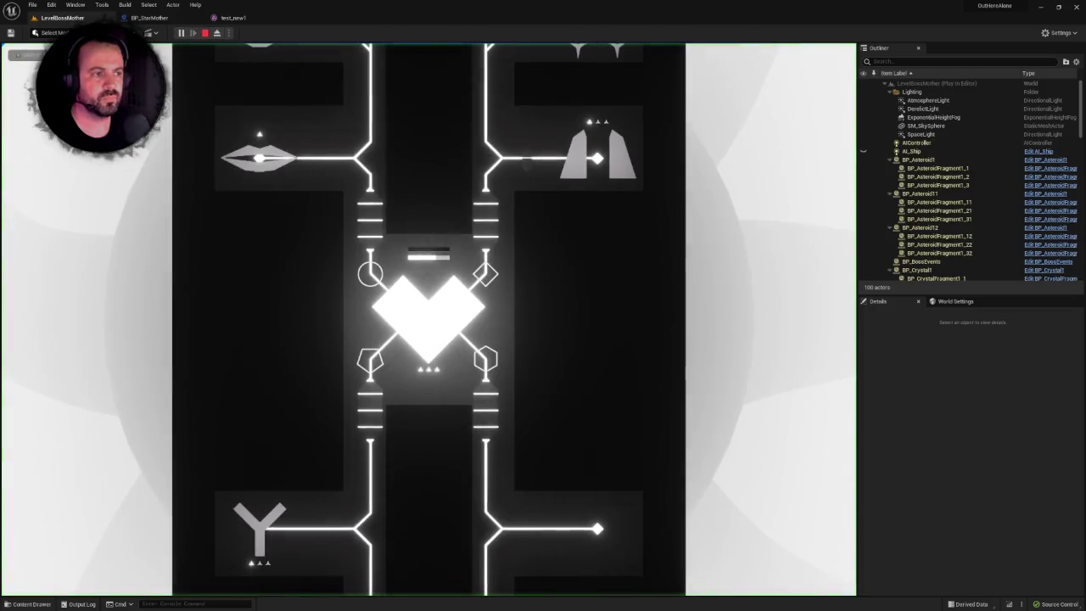
key(F11)
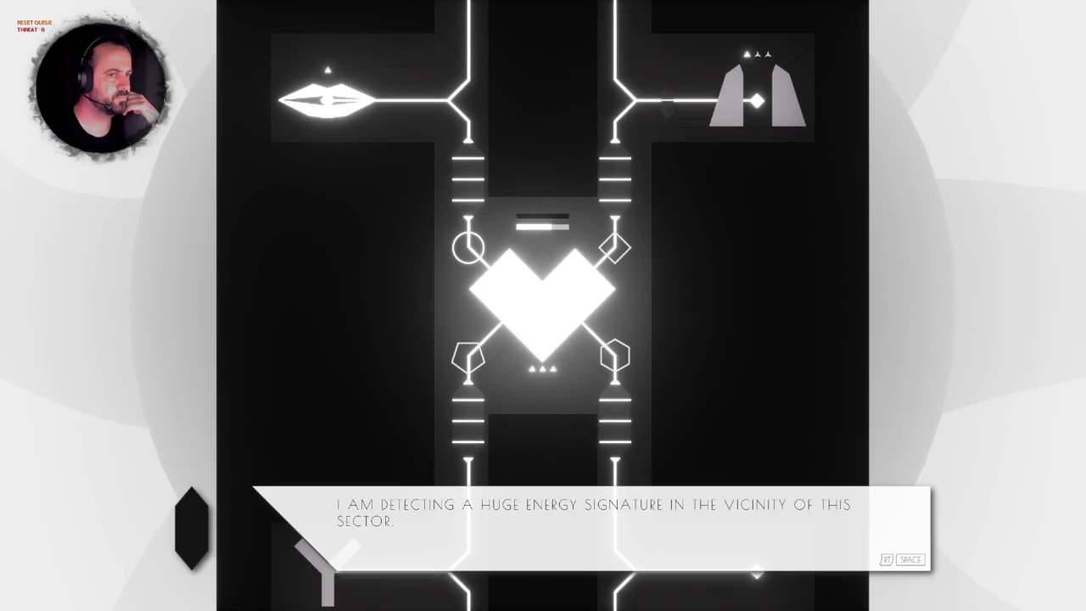
key(space)
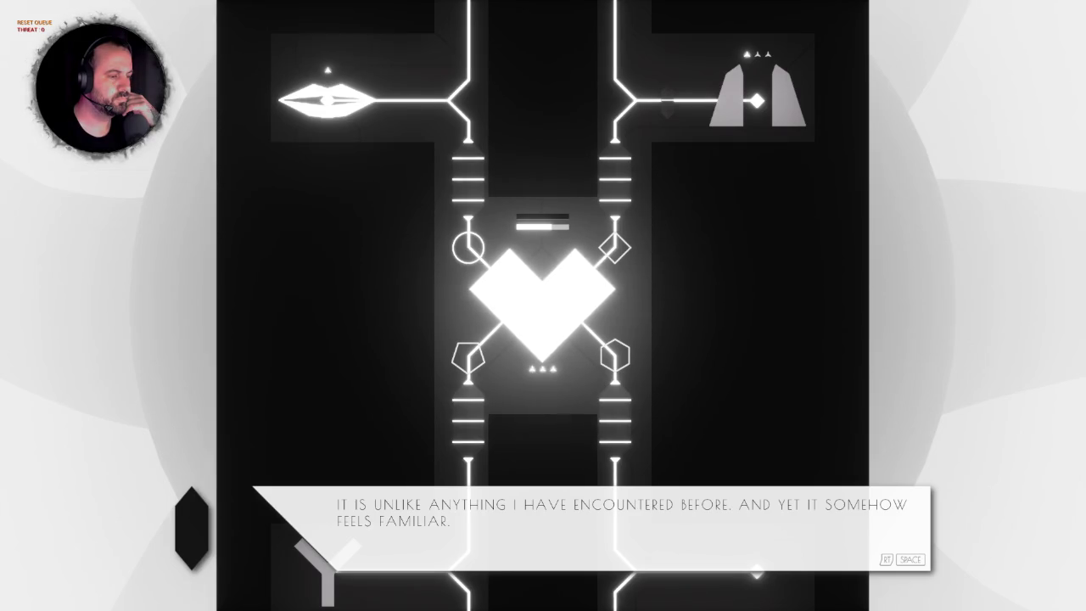
key(space)
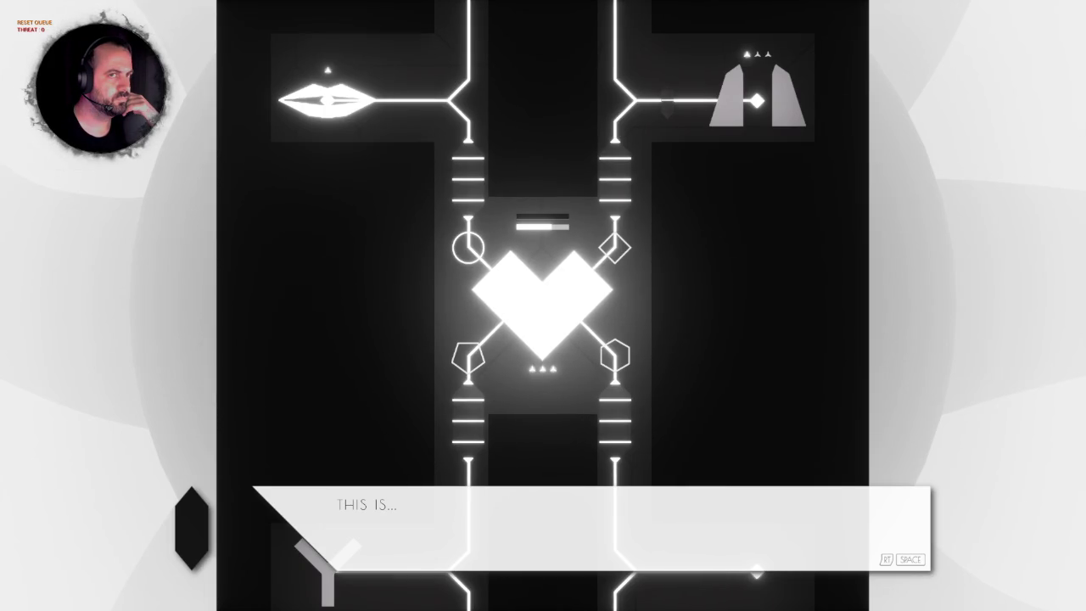
key(space)
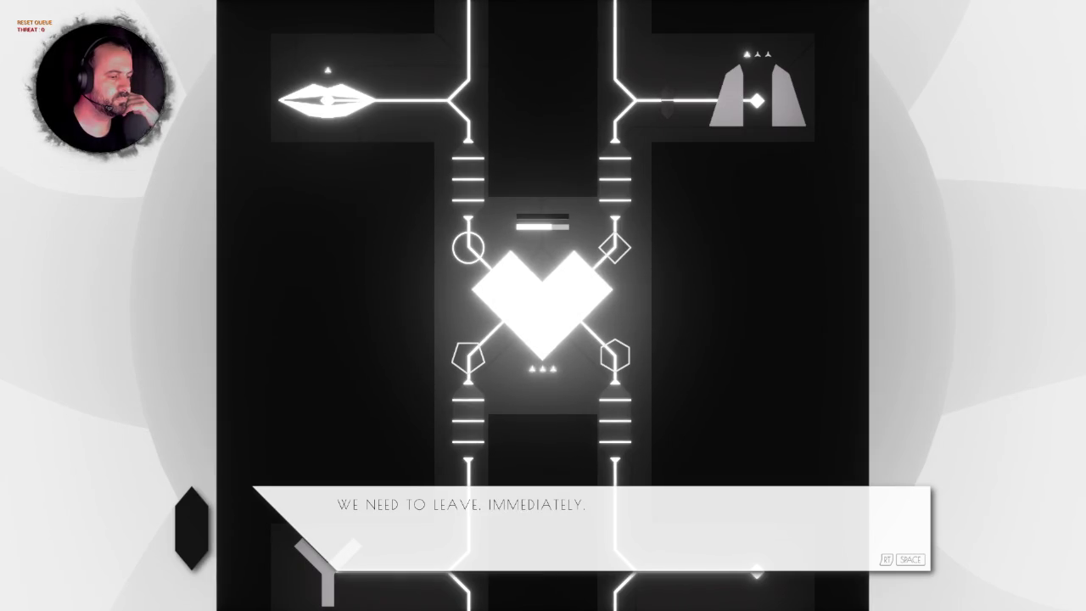
key(space)
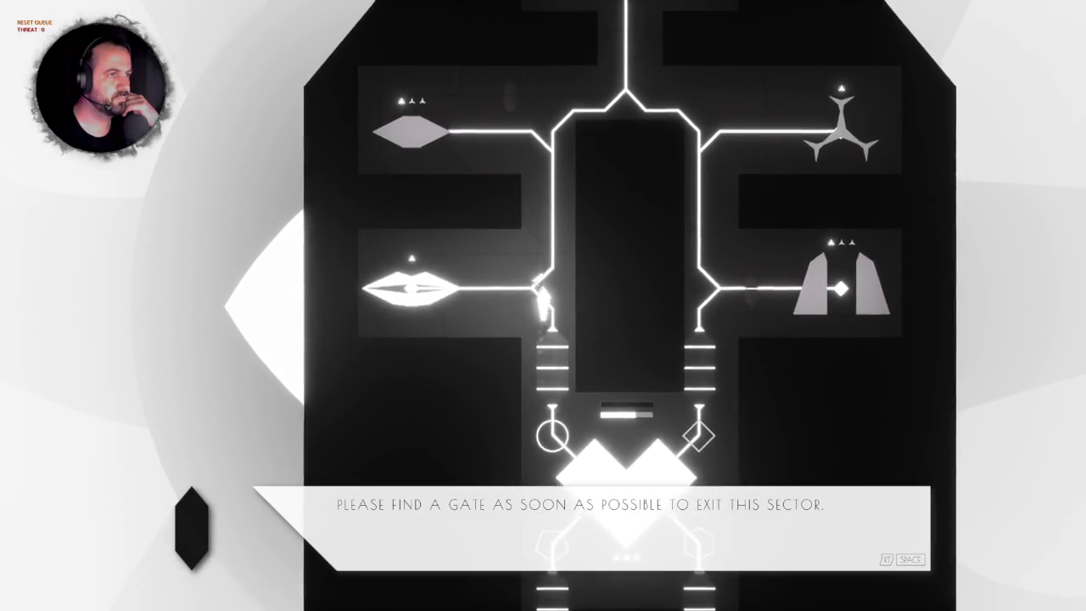
key(space)
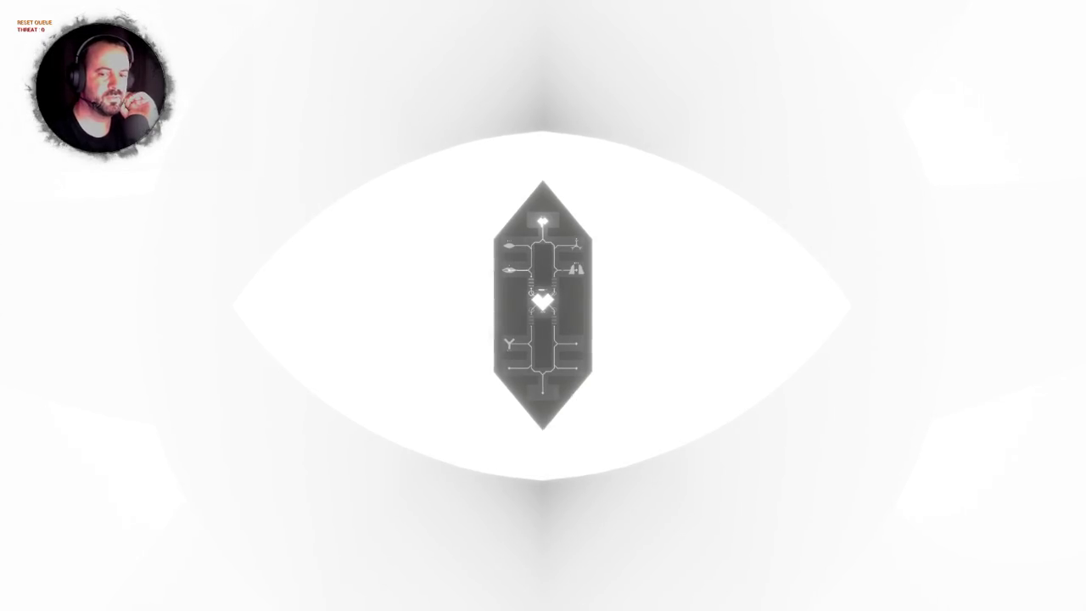
Stop the Play In Editor session with Escape, returning to the arena viewport.
key(alt+Tab)
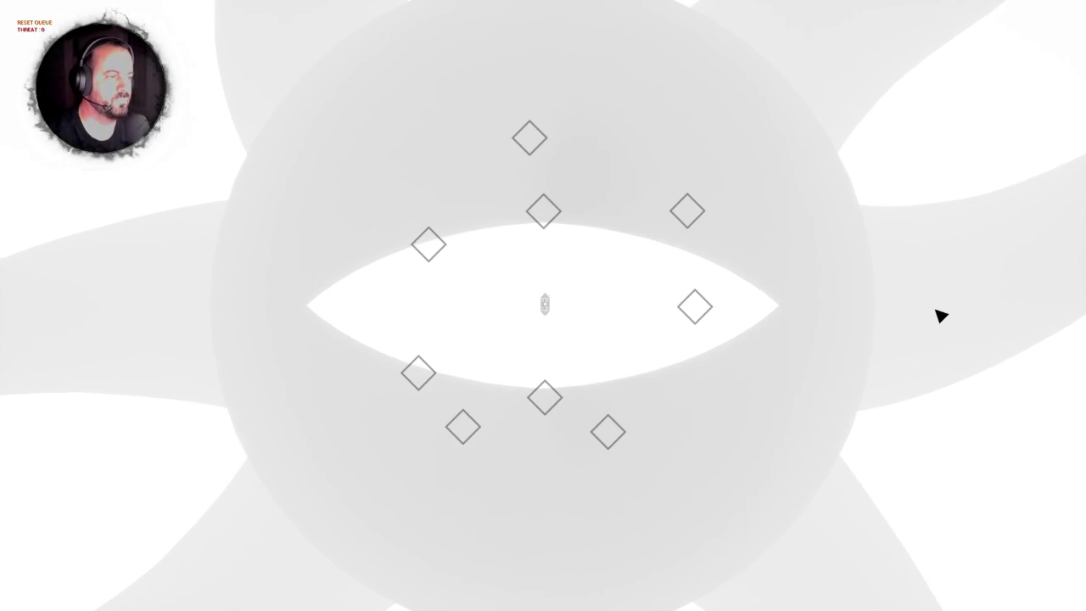
key(Escape)
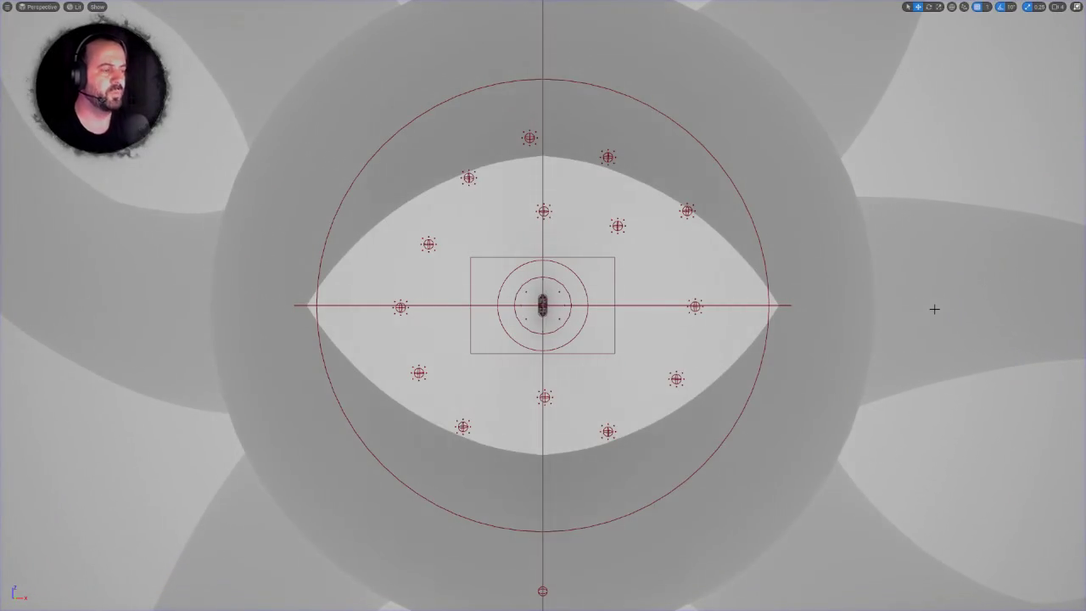